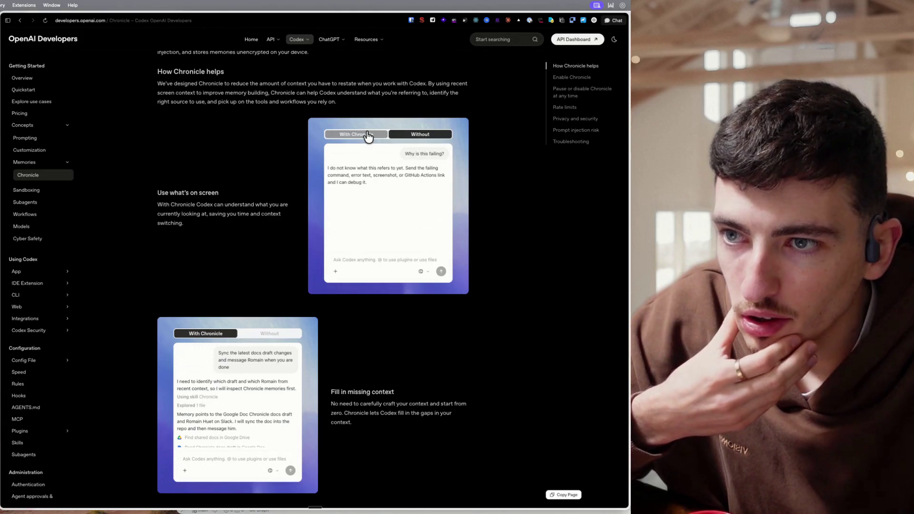
# Show the demo reply with Chronicle enabled, read How Chronicle helps, then switch to the Gmail newsletter.
pyautogui.click(368, 137)
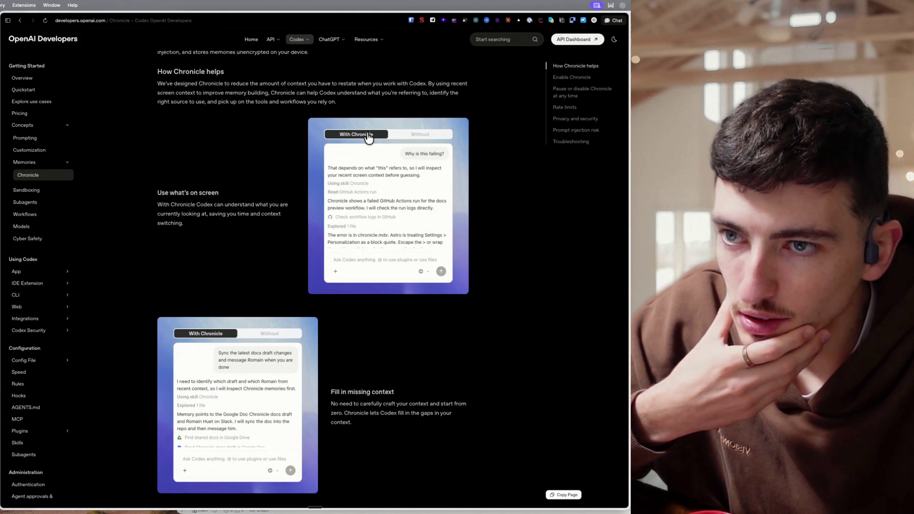
pyautogui.scroll(2, 436, 203)
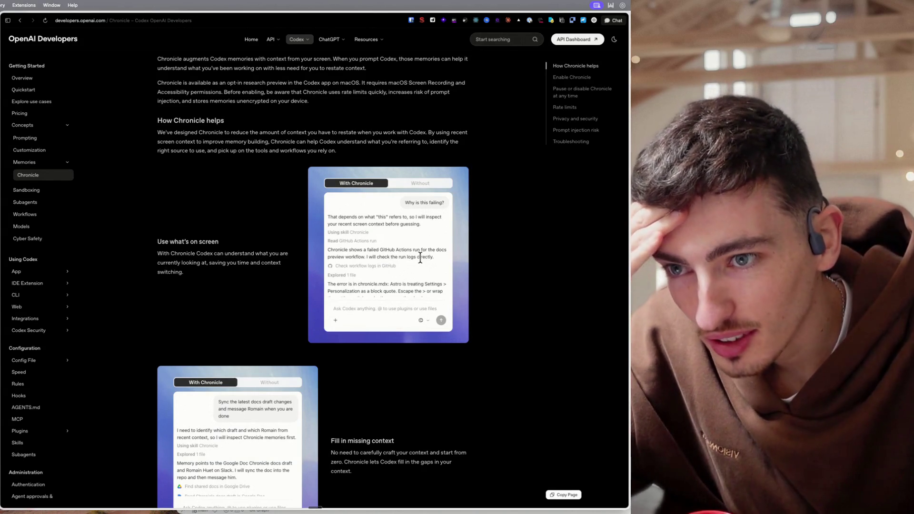
pyautogui.scroll(-2, 409, 280)
pyautogui.scroll(-4, 408, 285)
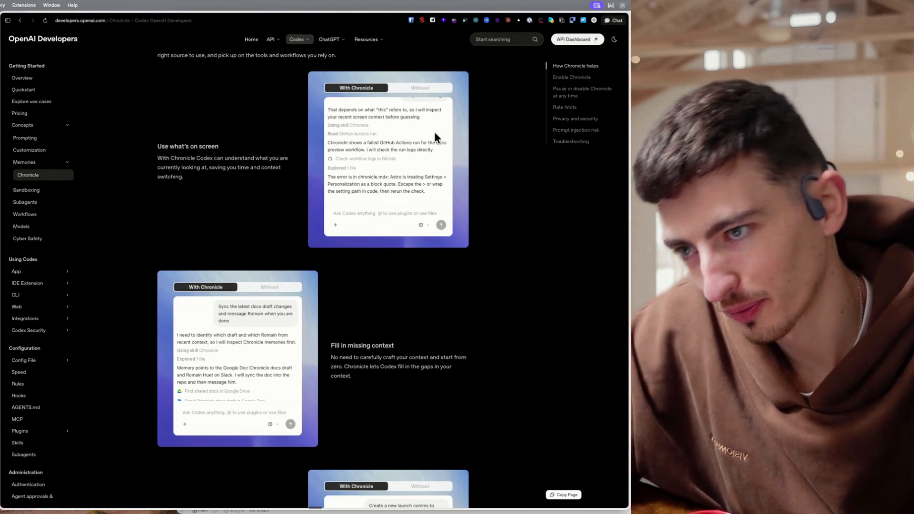
pyautogui.hotkey('ctrl', 'Tab')
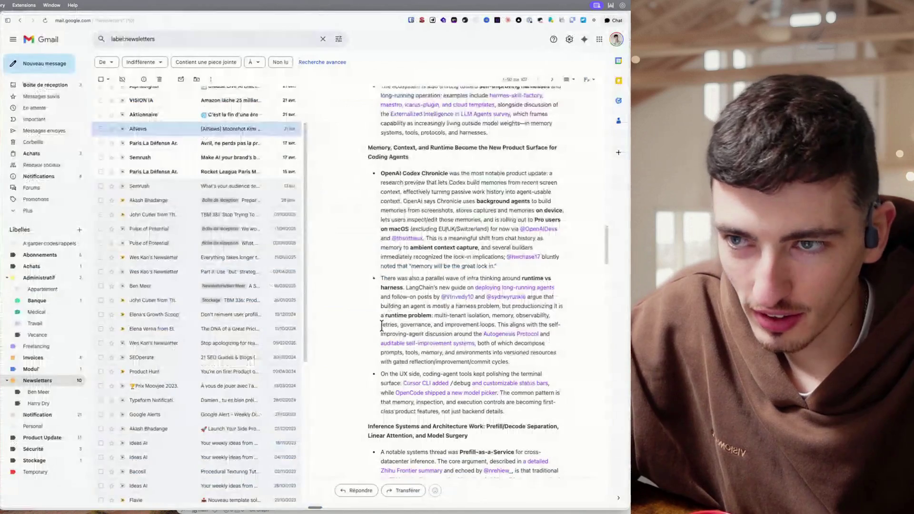
# Open a new Codex chat window over the Gmail newsletter and bring up its account menu.
pyautogui.hotkey('ctrl', 'Up')
pyautogui.hotkey('ctrl', 'Up')
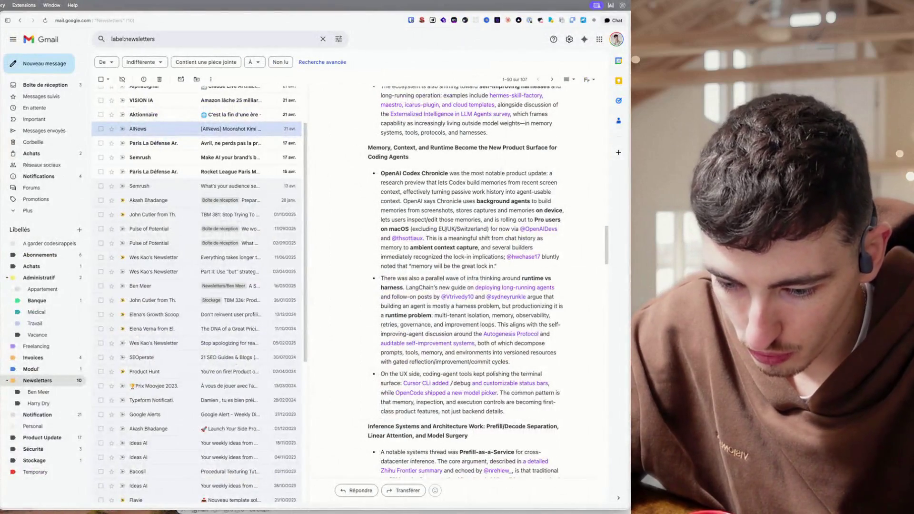
pyautogui.press('super+Tab')
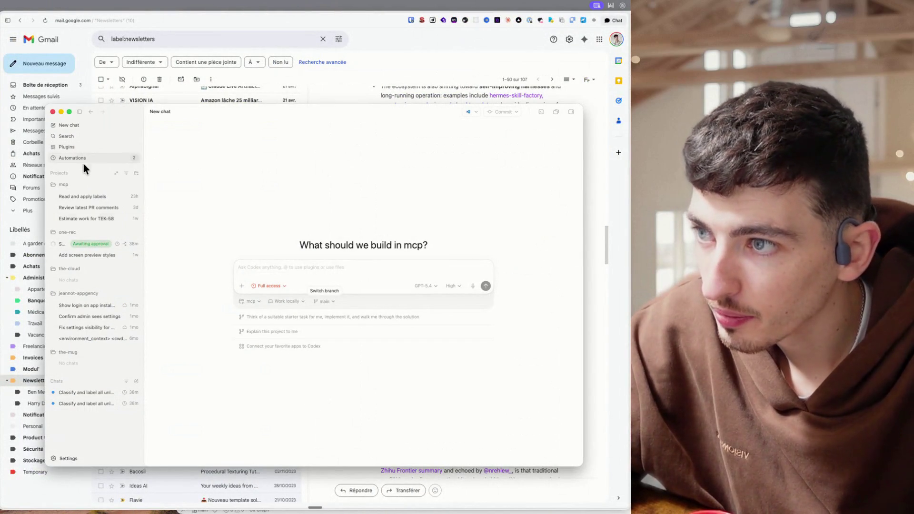
pyautogui.click(77, 460)
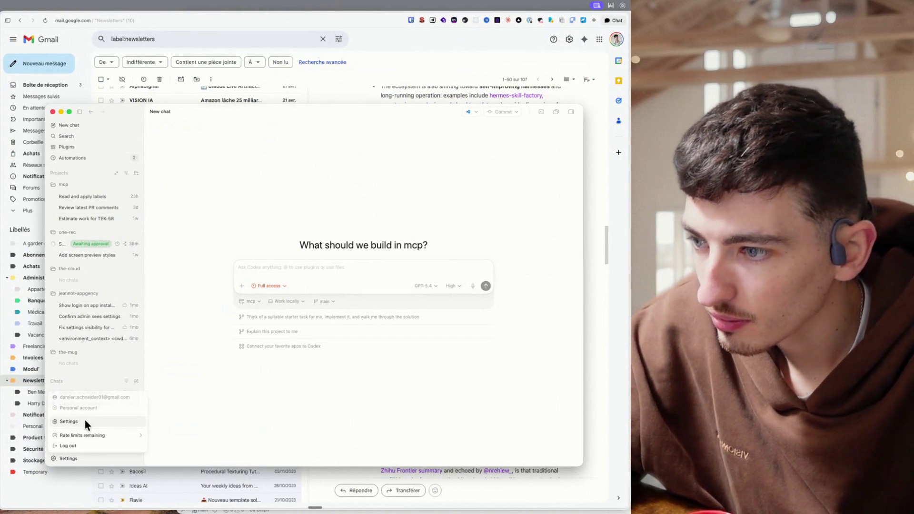
# Open Codex settings, review the detail level options and enable Prevent sleep while running.
pyautogui.click(84, 422)
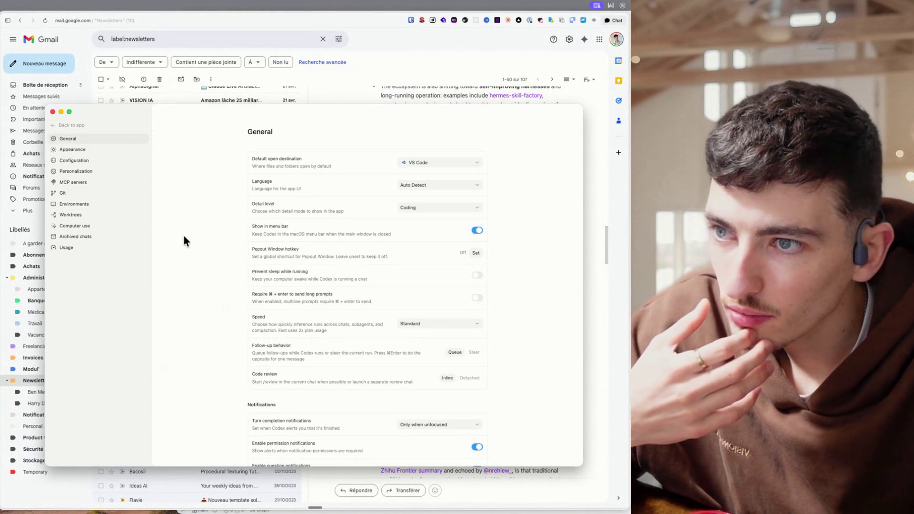
pyautogui.scroll(-1, 184, 241)
pyautogui.scroll(-1, 191, 246)
pyautogui.click(455, 186)
pyautogui.click(517, 181)
pyautogui.click(459, 185)
pyautogui.click(510, 181)
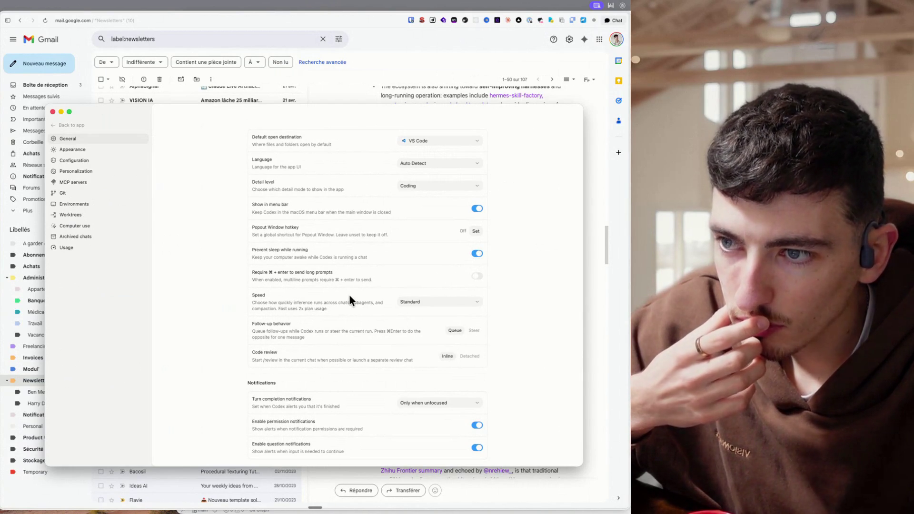
# Keep the Speed at Standard and go to the Appearance settings.
pyautogui.click(410, 302)
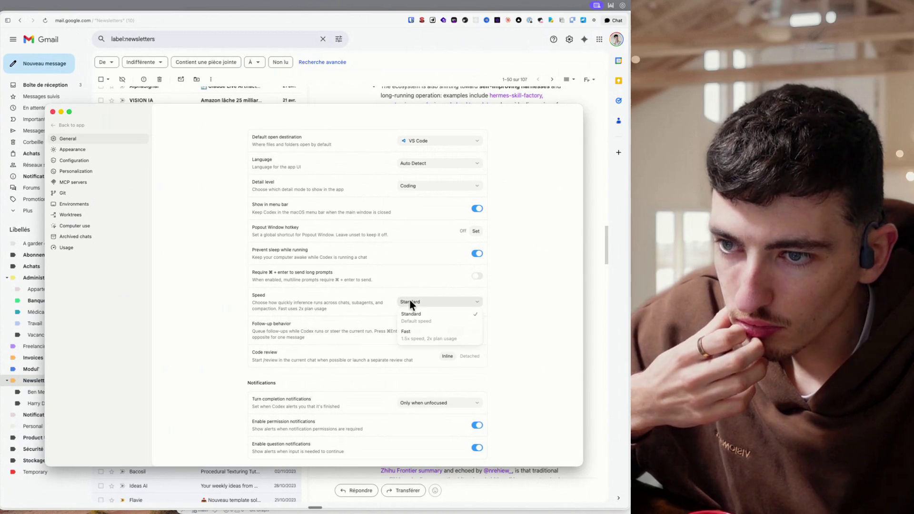
pyautogui.click(416, 303)
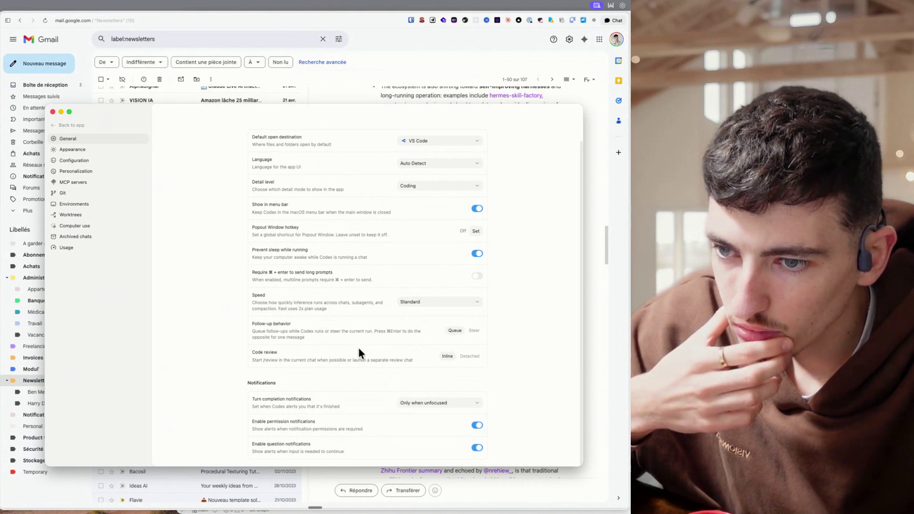
pyautogui.click(97, 151)
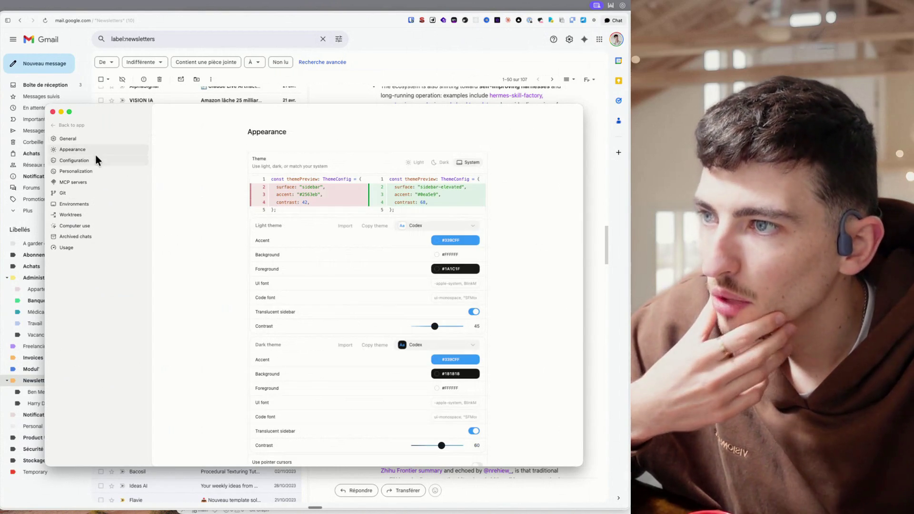
# Preview the Everforest, Linear and Absolutely light themes, leaving the accent colour unchanged.
pyautogui.scroll(-2, 221, 239)
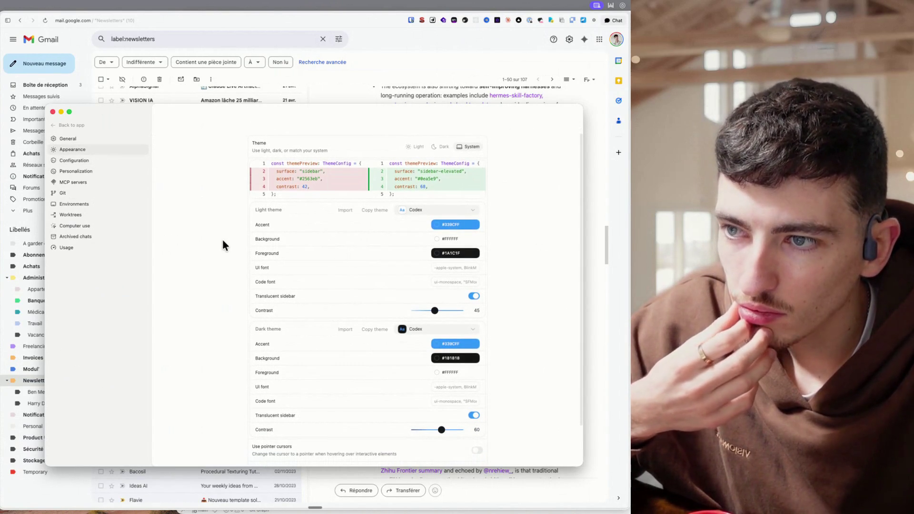
pyautogui.click(436, 225)
pyautogui.click(527, 211)
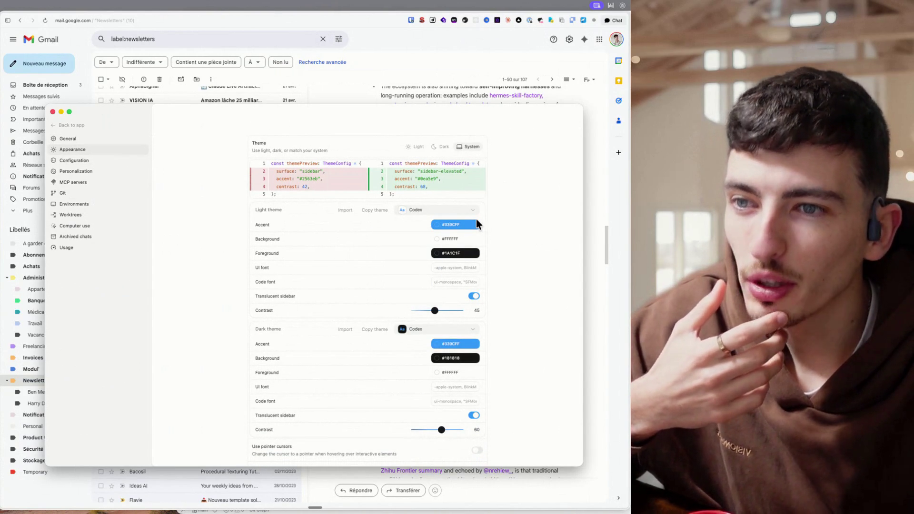
pyautogui.click(439, 210)
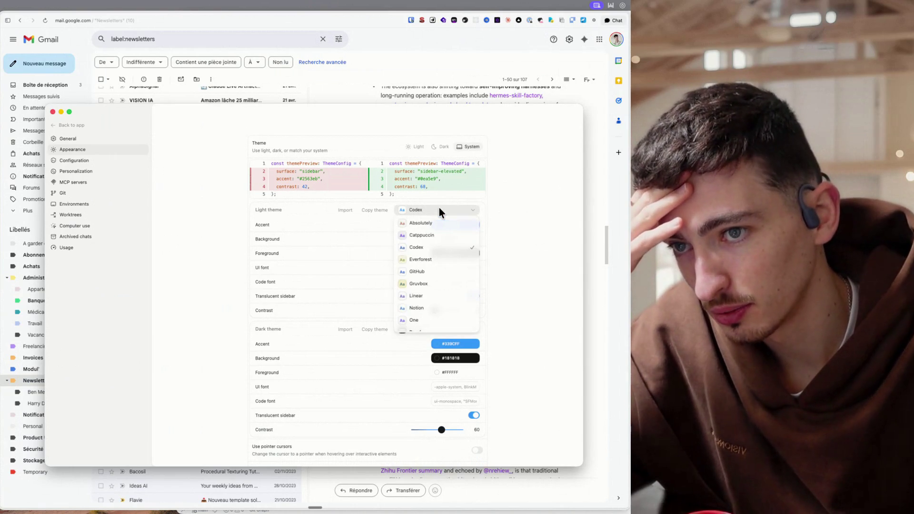
pyautogui.click(437, 258)
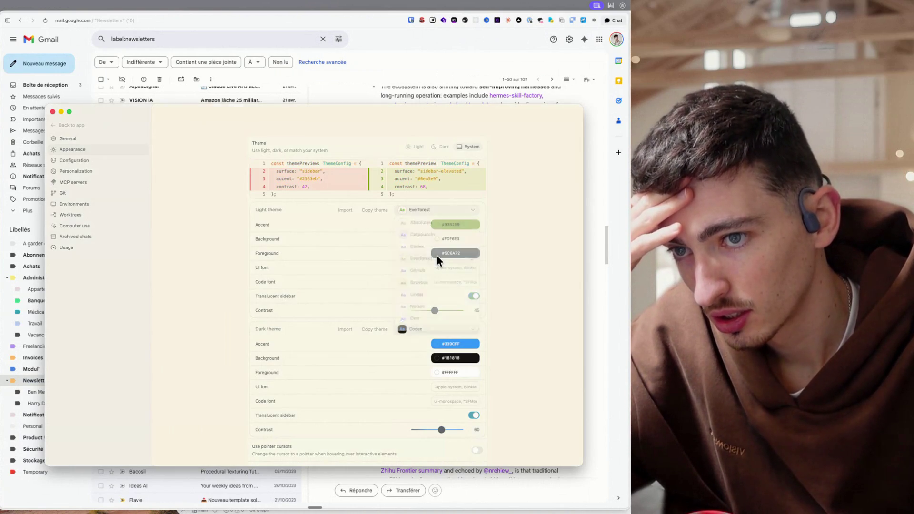
pyautogui.click(432, 213)
pyautogui.click(429, 244)
pyautogui.click(441, 211)
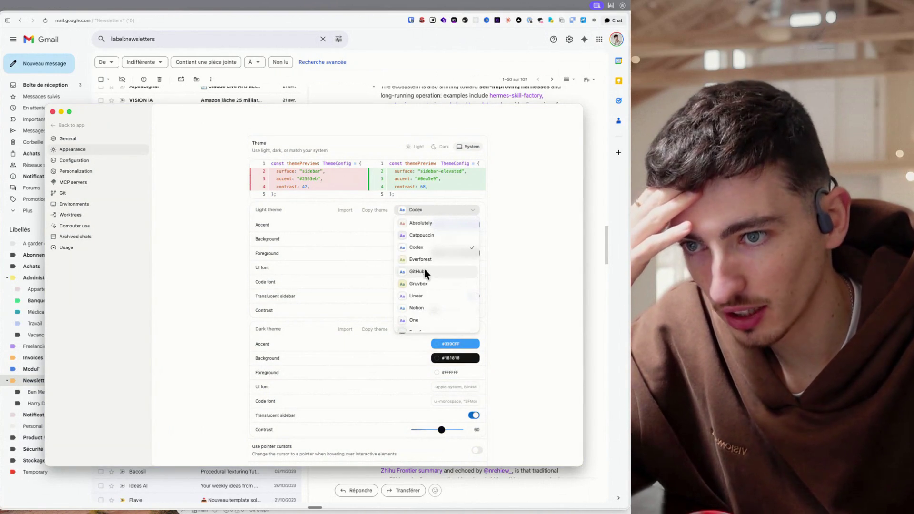
pyautogui.click(419, 296)
pyautogui.click(430, 212)
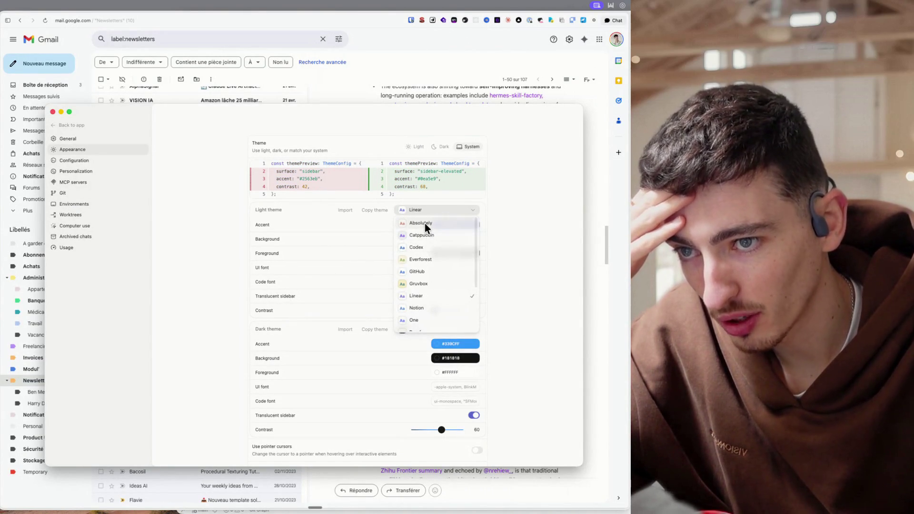
pyautogui.click(425, 223)
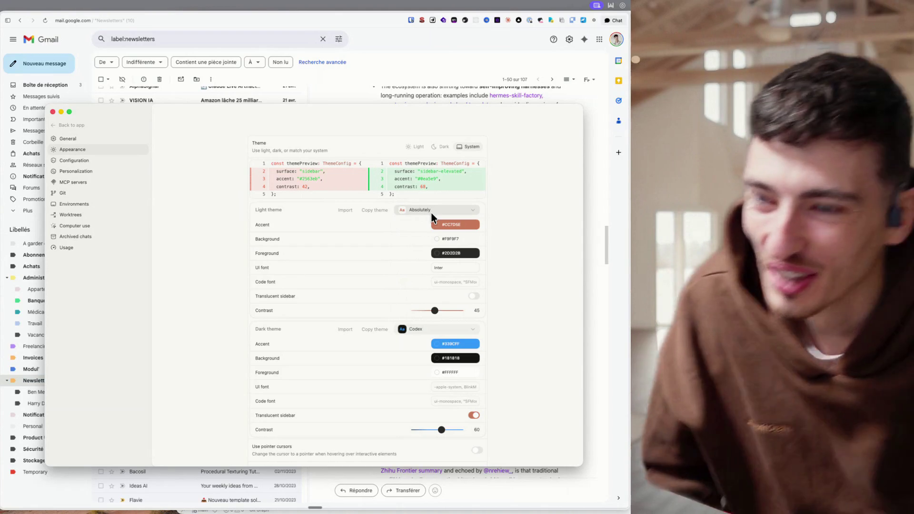
# Try Rose Pine and Absolutely, then set the light theme back to Codex.
pyautogui.click(432, 213)
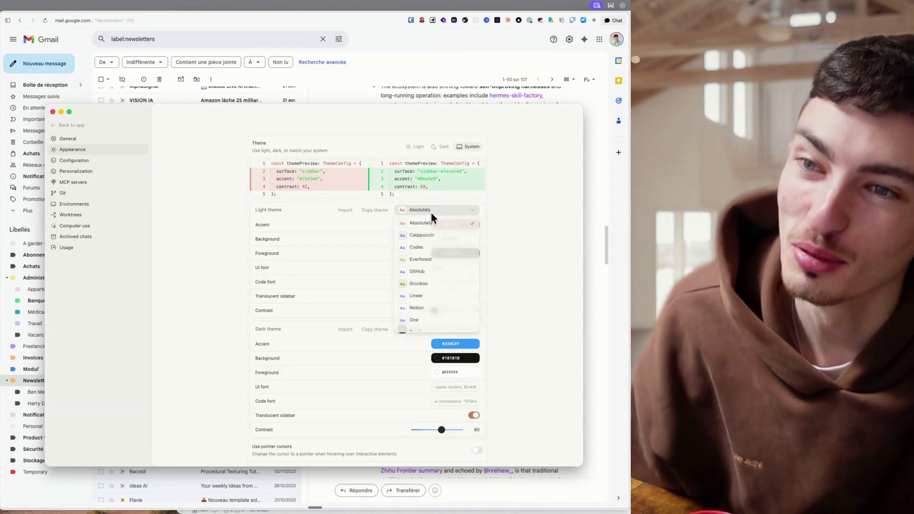
pyautogui.scroll(-3, 430, 276)
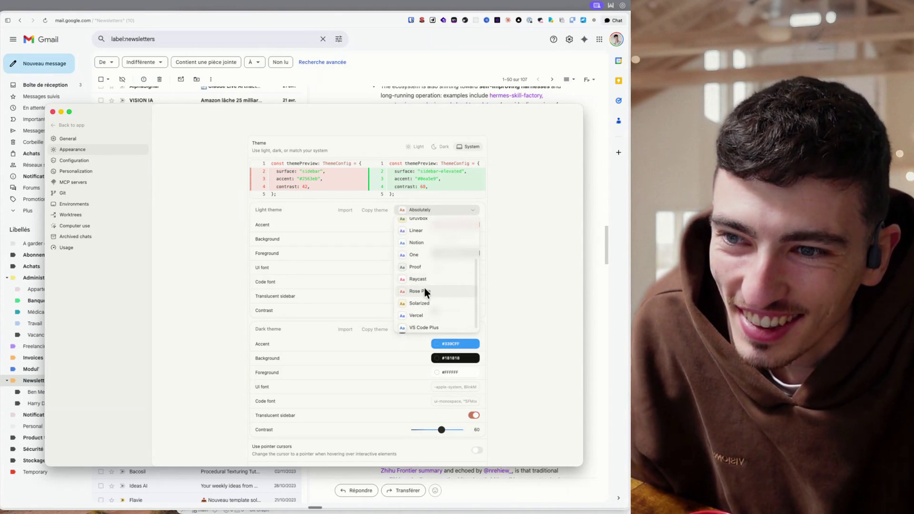
pyautogui.click(425, 287)
pyautogui.click(436, 205)
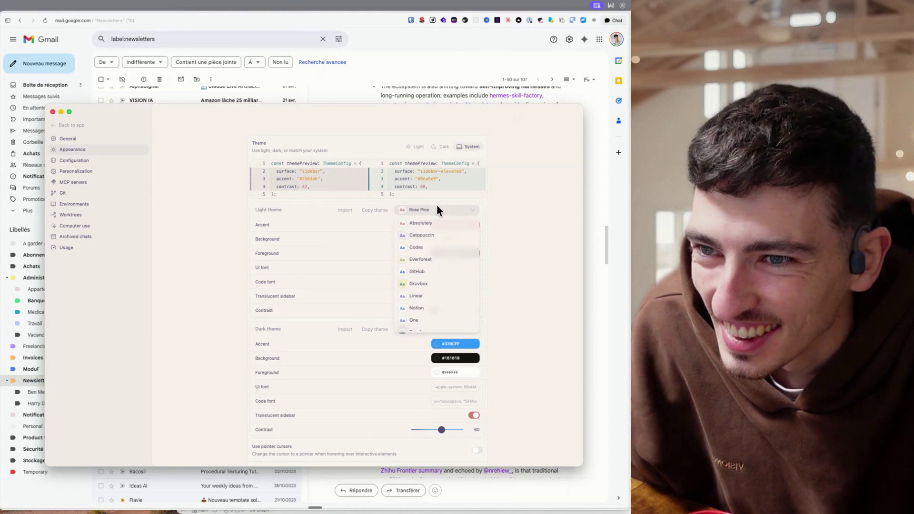
pyautogui.click(426, 223)
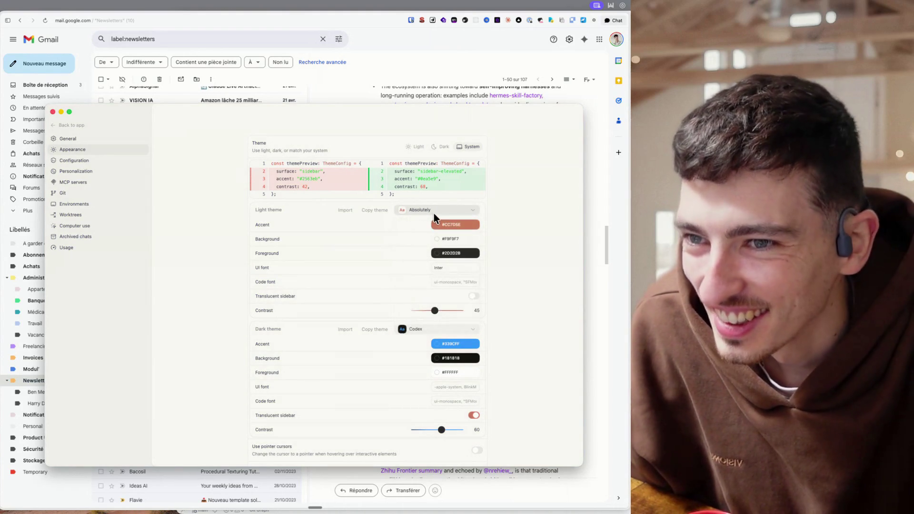
pyautogui.click(434, 212)
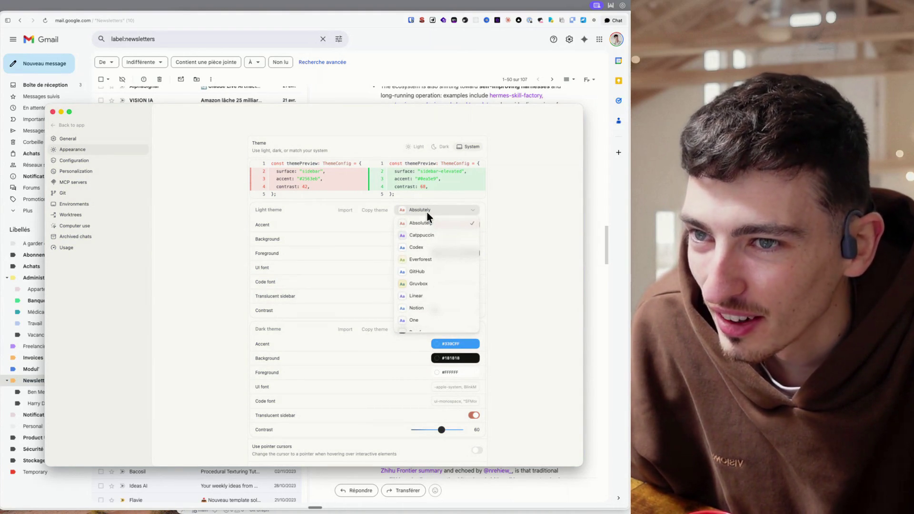
pyautogui.click(424, 247)
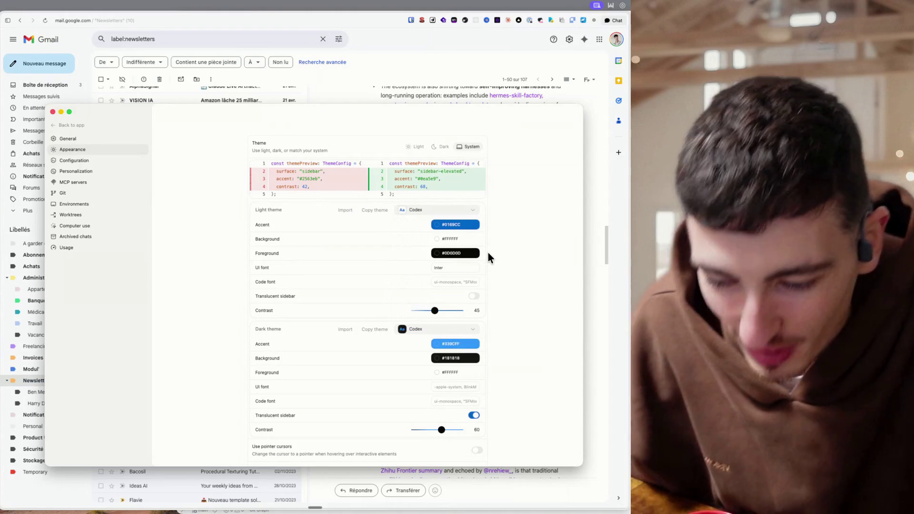
# Keep Codex as the dark theme and move to the Configuration settings.
pyautogui.scroll(-1, 441, 282)
pyautogui.scroll(-2, 432, 282)
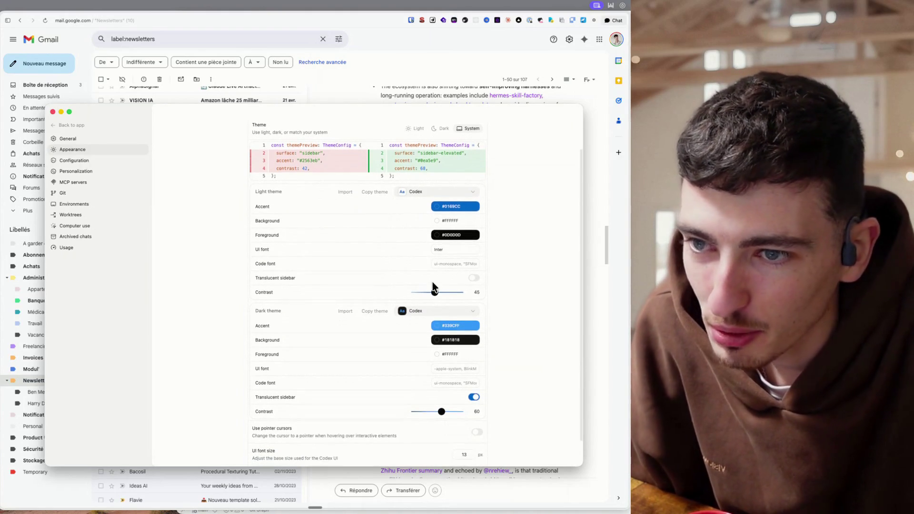
pyautogui.click(428, 306)
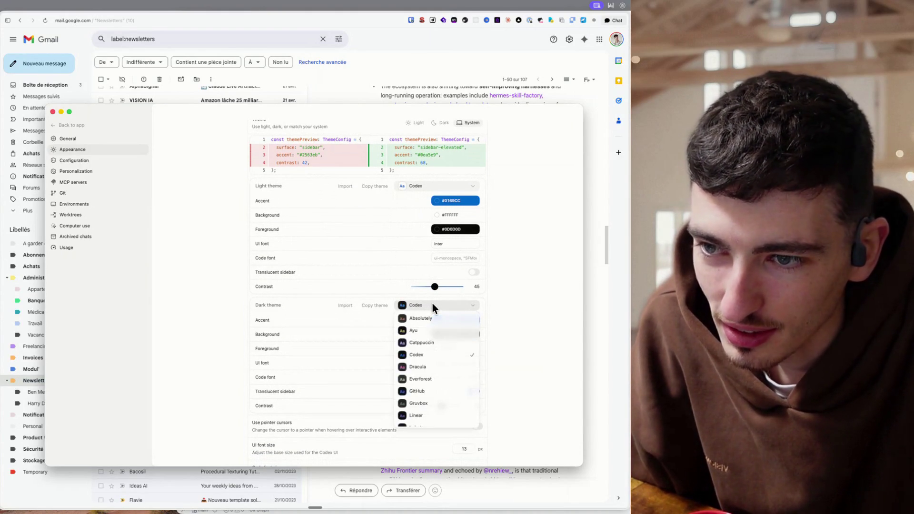
pyautogui.click(433, 304)
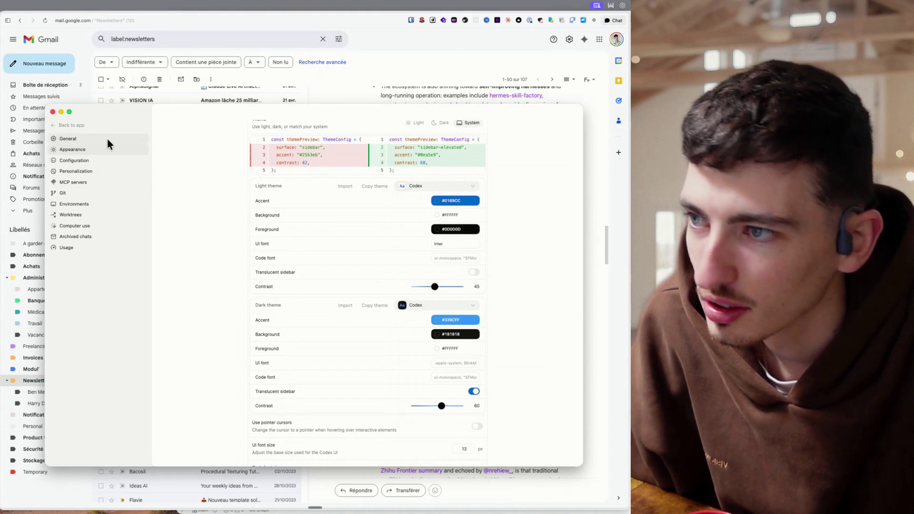
pyautogui.click(91, 161)
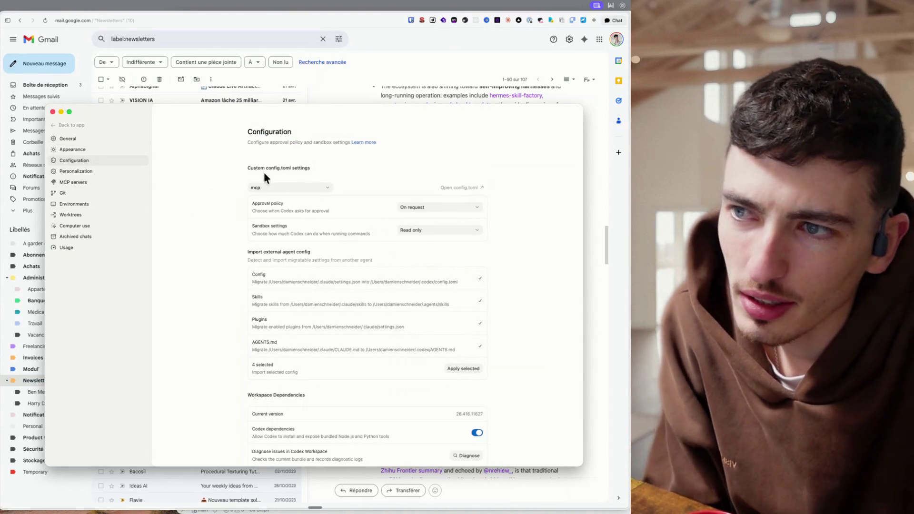
# Keep the mcp project as the config file to edit and review its configuration.
pyautogui.click(293, 185)
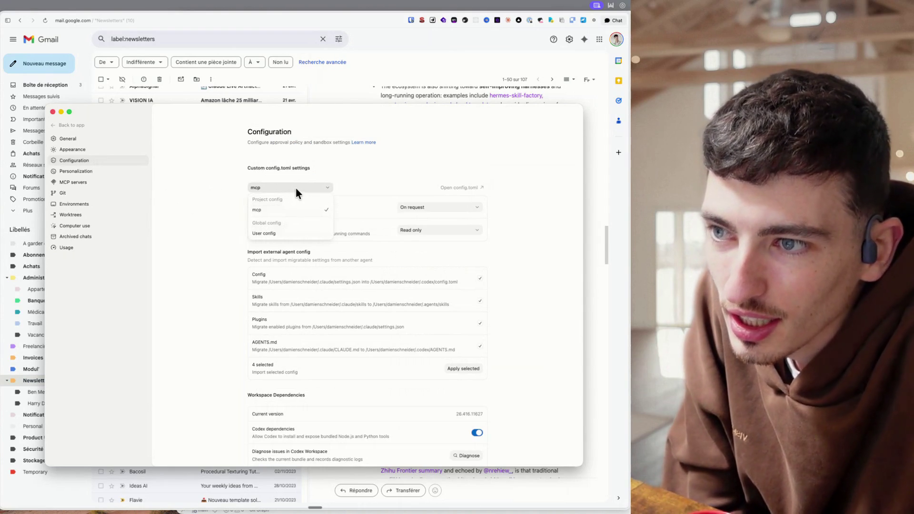
pyautogui.click(296, 188)
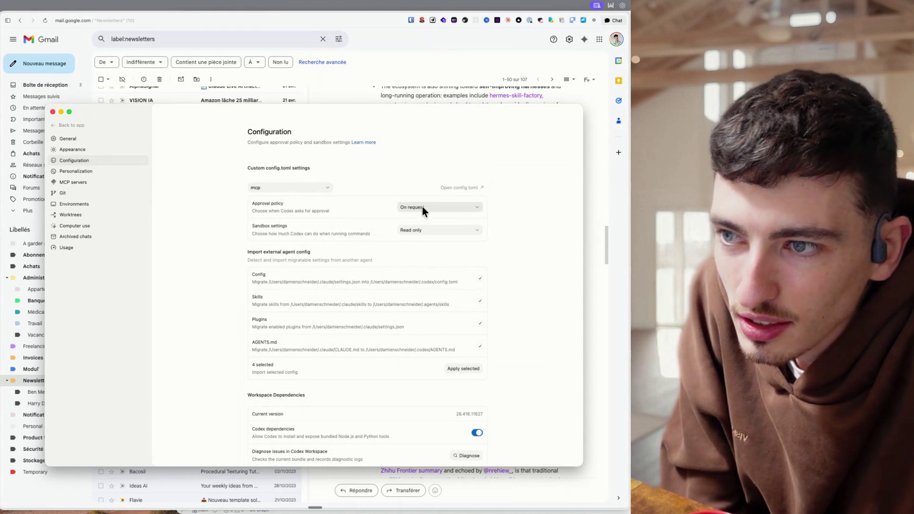
pyautogui.scroll(-2, 421, 207)
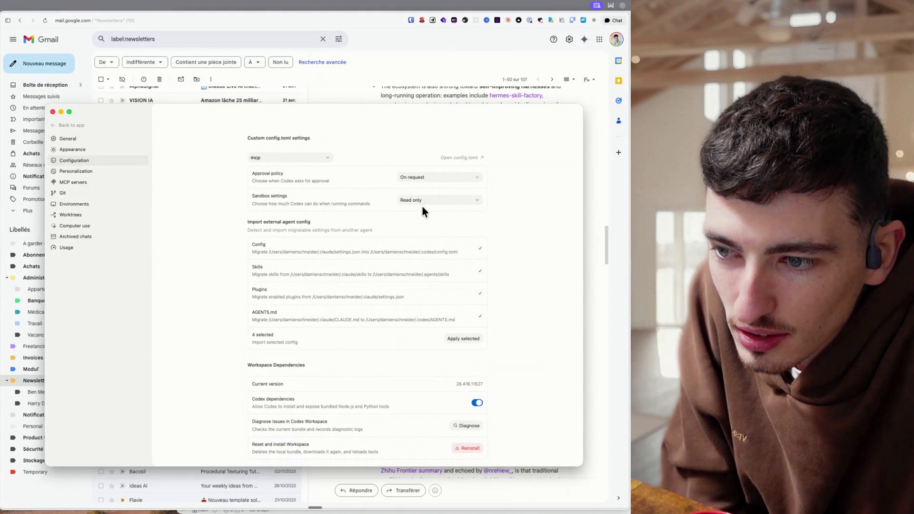
pyautogui.scroll(1, 423, 208)
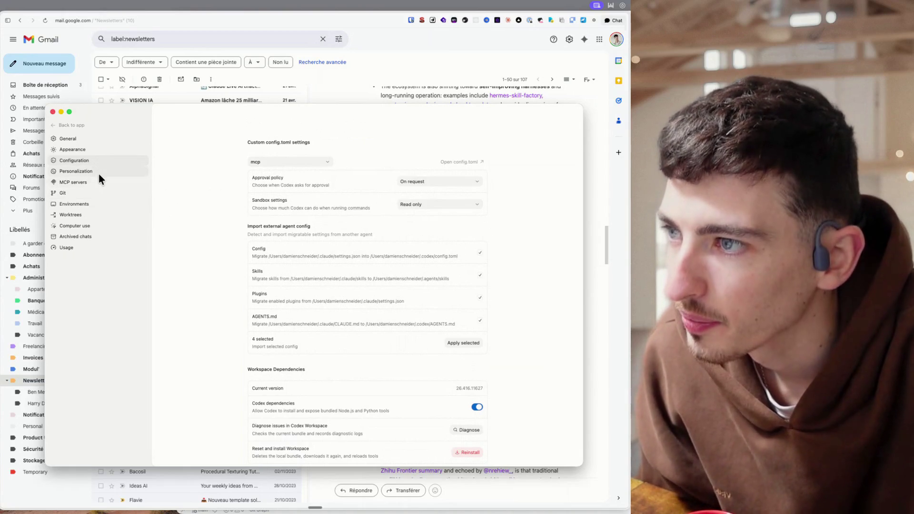
# Step through the Personalization and Git settings to the Environments page.
pyautogui.click(98, 171)
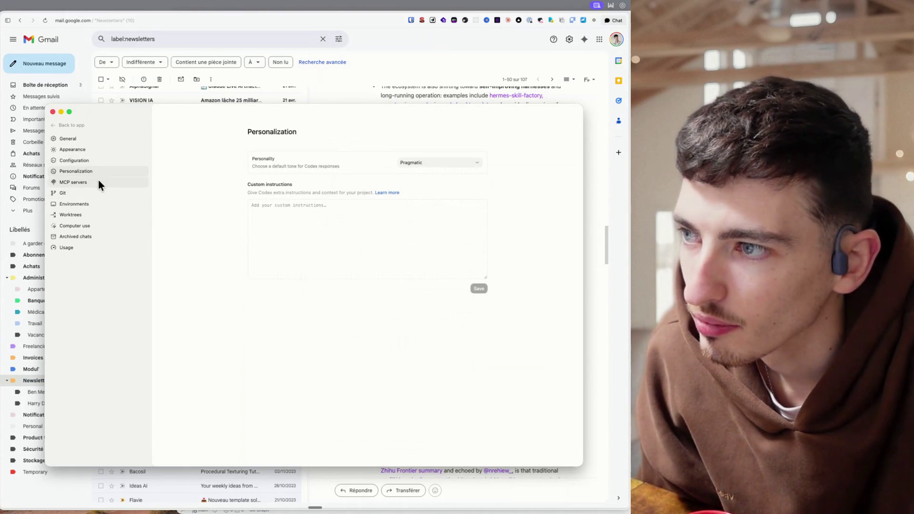
pyautogui.click(96, 195)
pyautogui.click(91, 205)
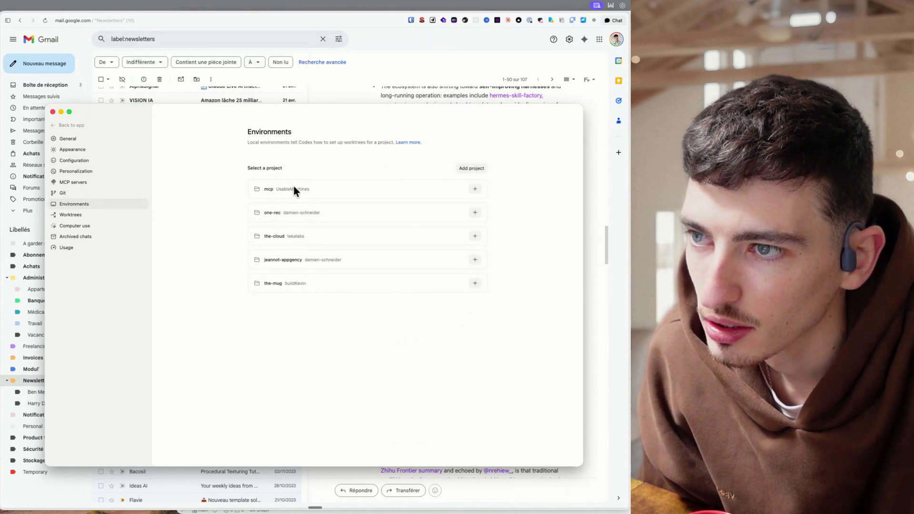
pyautogui.click(475, 213)
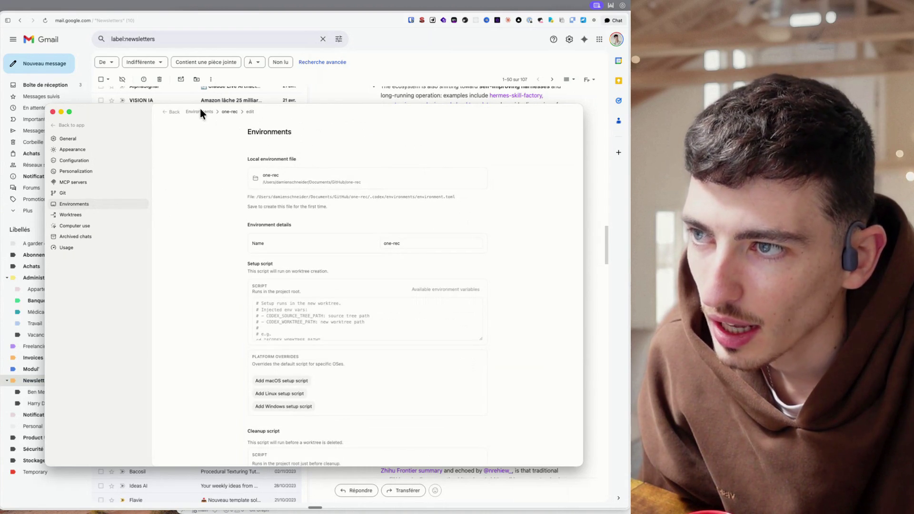
pyautogui.click(82, 195)
pyautogui.click(83, 204)
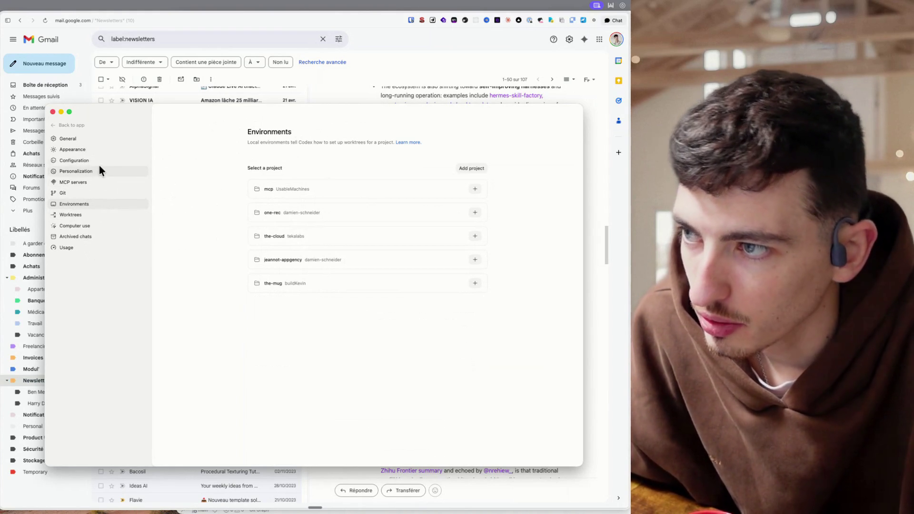
pyautogui.click(95, 148)
# Glance at the light theme list, then leave settings for the main app.
pyautogui.click(419, 228)
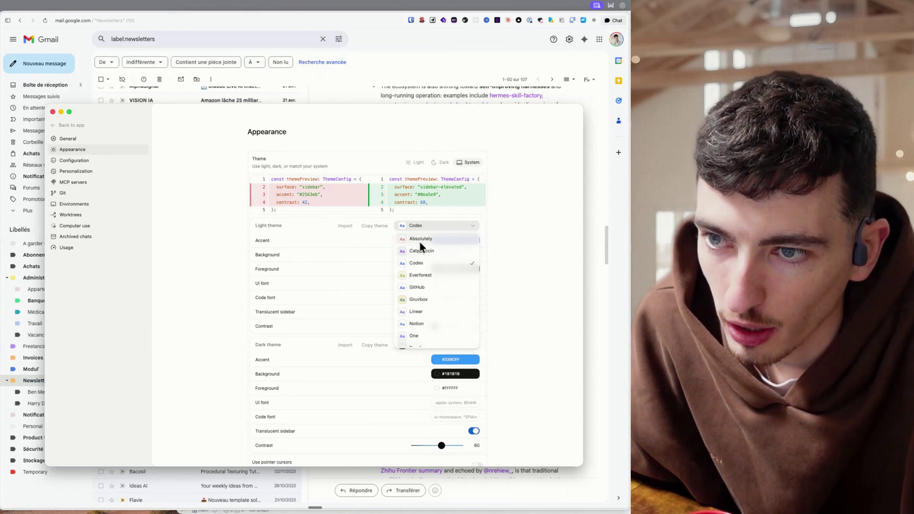
pyautogui.click(424, 241)
pyautogui.click(62, 126)
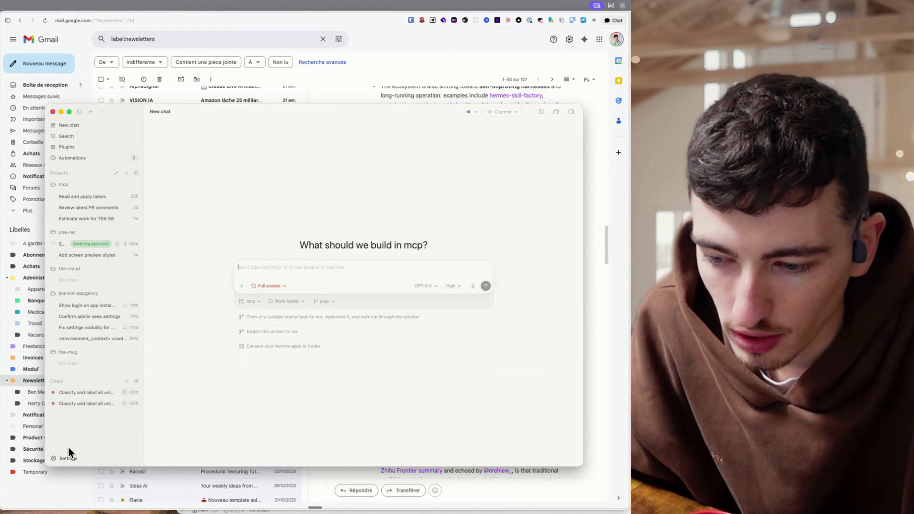
# Make Gruvbox the light theme in Settings > Appearance and return to the mcp new chat.
pyautogui.click(71, 453)
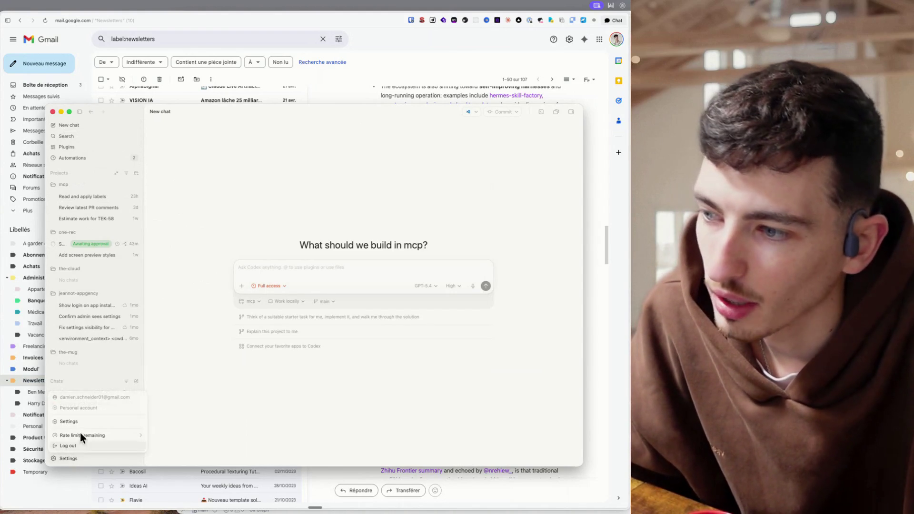
pyautogui.click(83, 420)
pyautogui.click(96, 150)
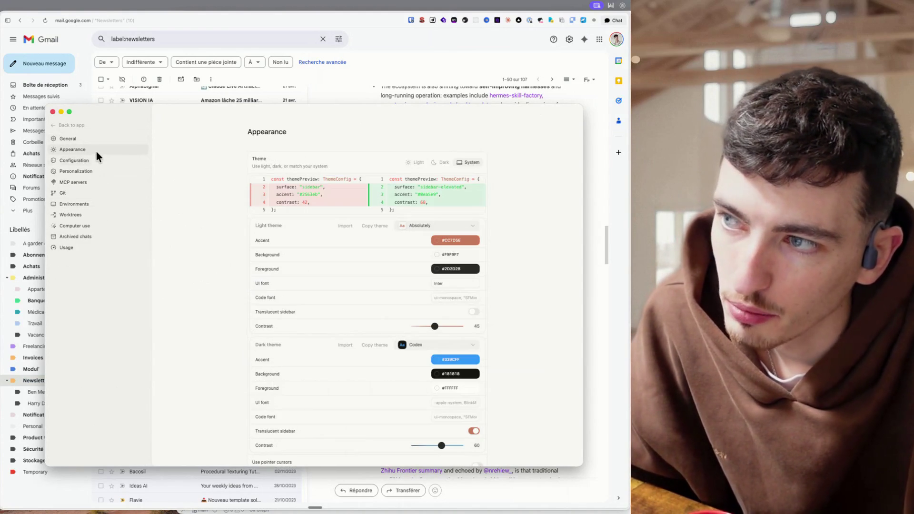
pyautogui.click(435, 227)
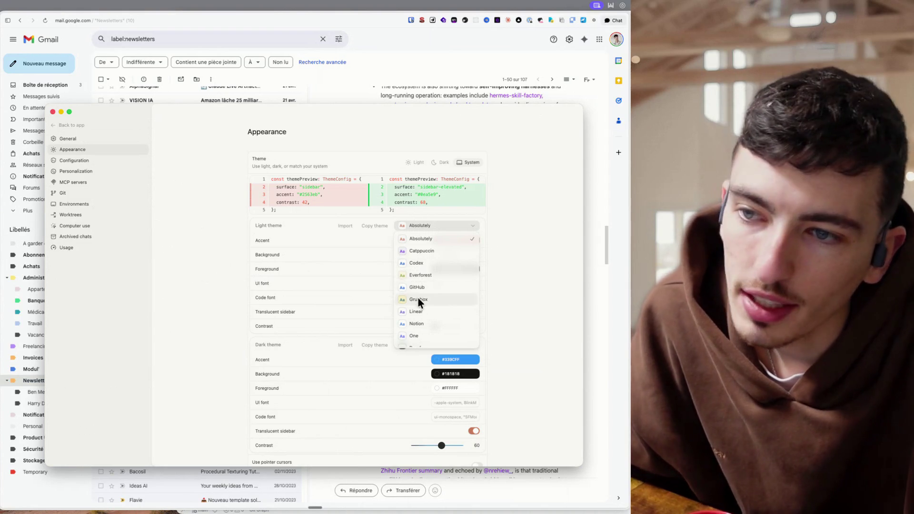
pyautogui.click(418, 300)
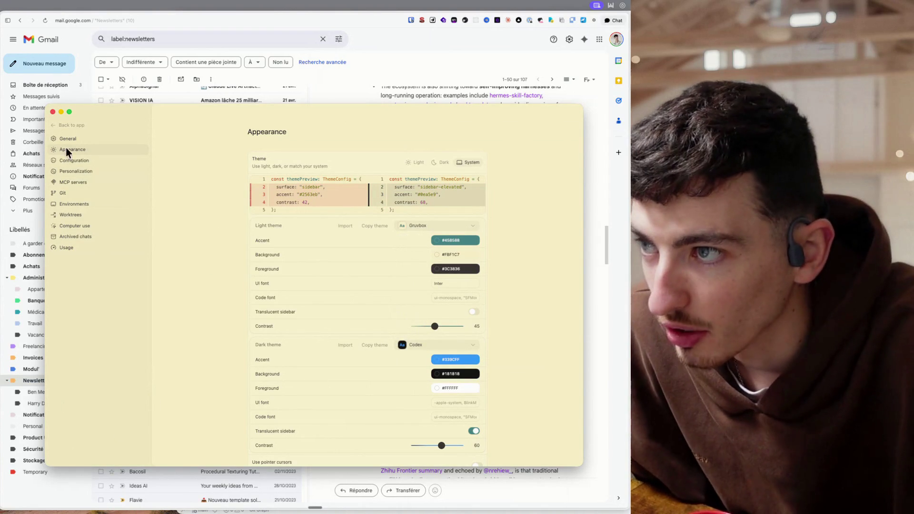
pyautogui.click(67, 124)
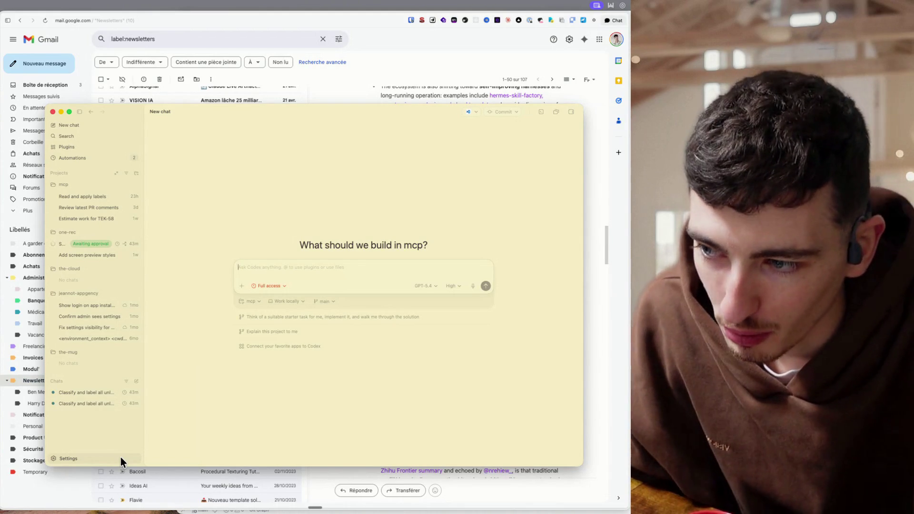
# Reopen Settings > Appearance and confirm Gruvbox, with its #458588 accent, as the light theme.
pyautogui.click(121, 457)
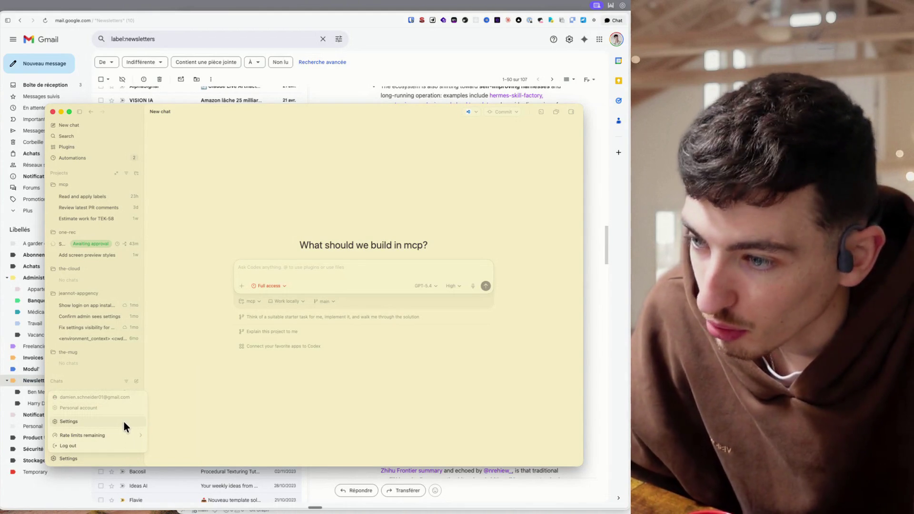
pyautogui.click(123, 422)
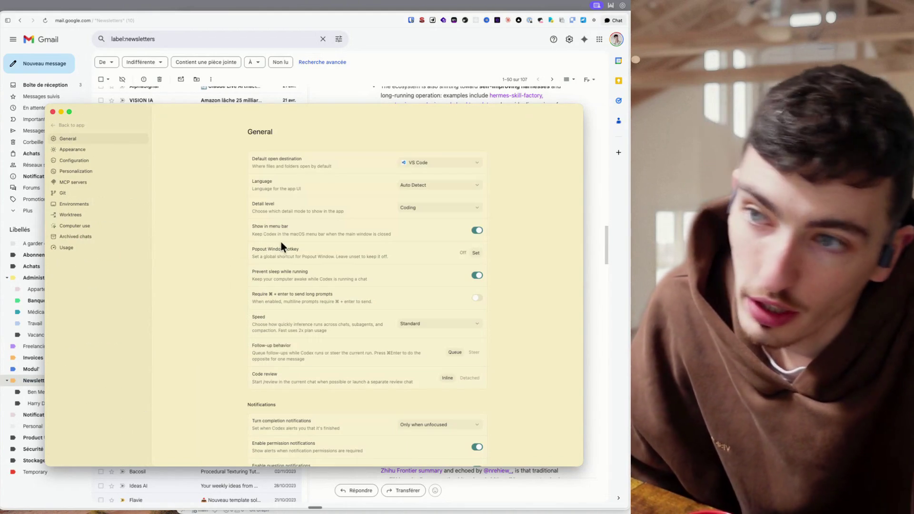
pyautogui.click(102, 147)
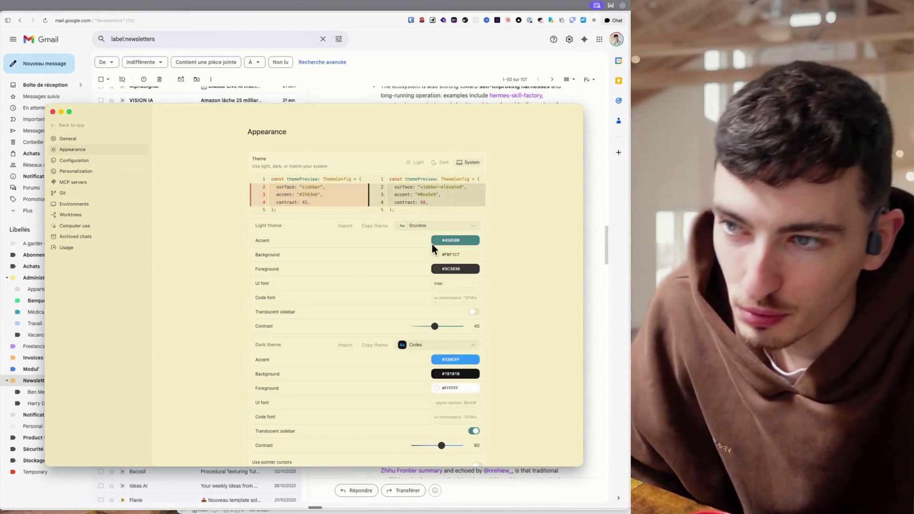
pyautogui.click(418, 225)
pyautogui.click(424, 236)
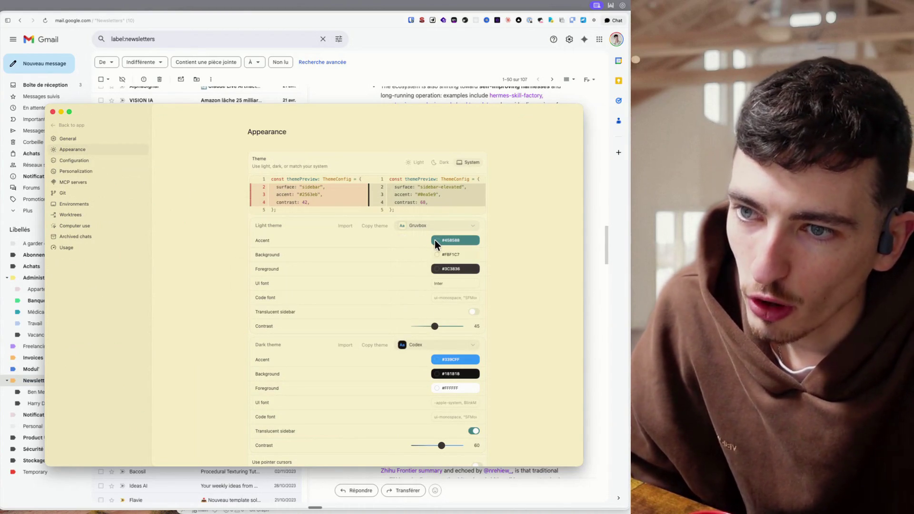
# Change the Gruvbox light theme's accent colour to white #FFFFFF.
pyautogui.click(434, 240)
pyautogui.moveTo(397, 283); pyautogui.dragTo(304, 210)
pyautogui.click(304, 213)
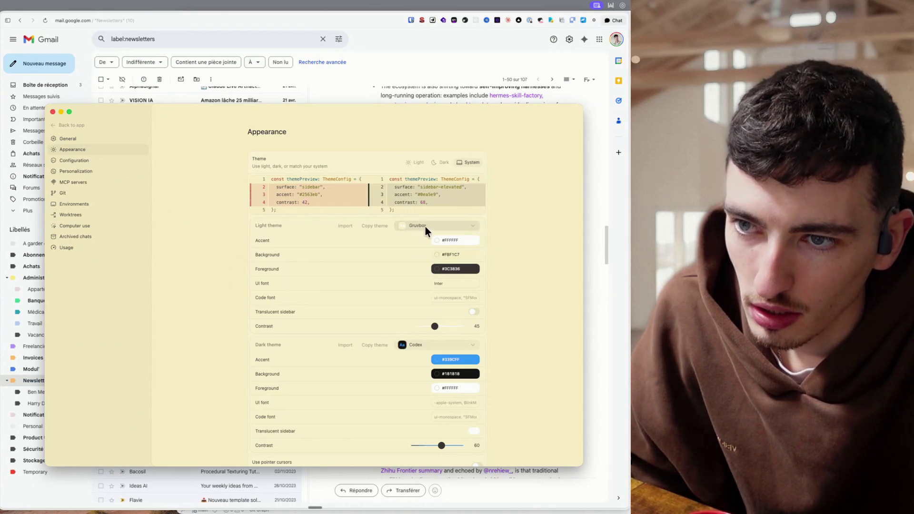
# Change the light theme's foreground colour to near-white #F4F4F4.
pyautogui.click(436, 268)
pyautogui.moveTo(408, 299)
pyautogui.mouseDown()
pyautogui.moveTo(320, 272)
pyautogui.moveTo(380, 304)
pyautogui.moveTo(349, 277)
pyautogui.mouseUp()
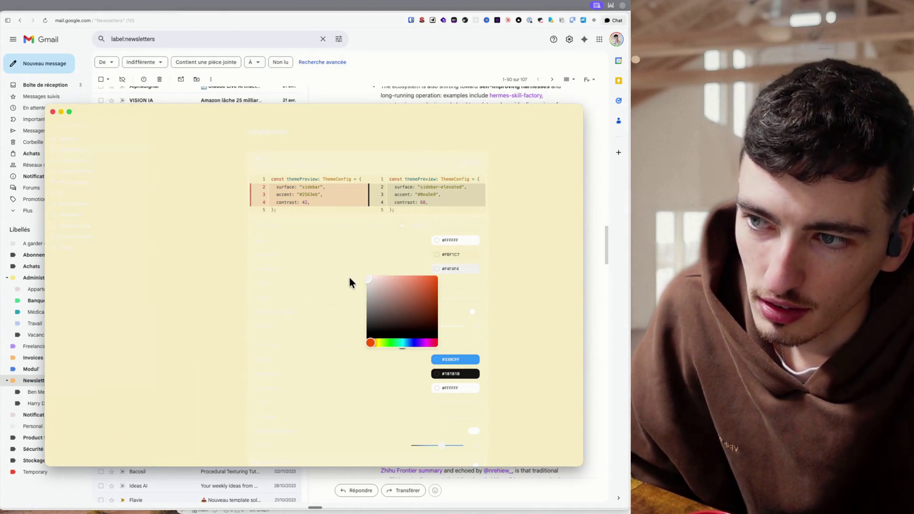
pyautogui.click(245, 302)
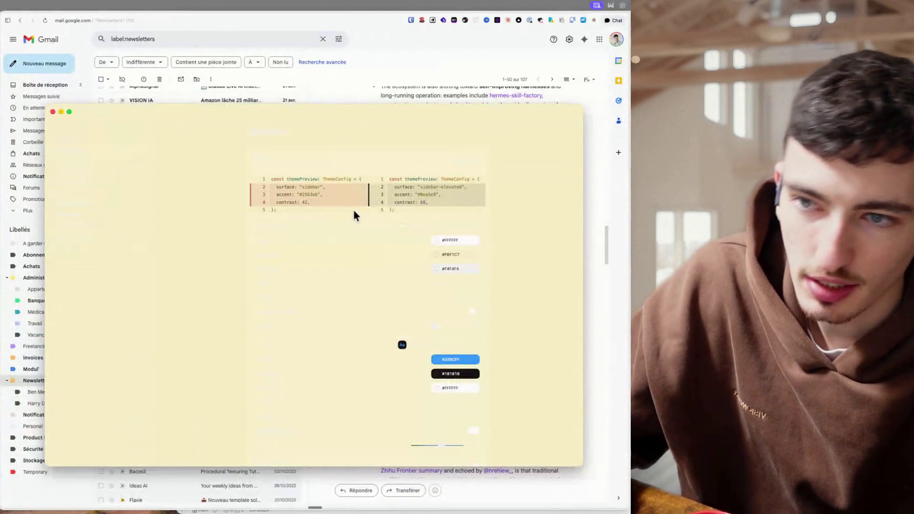
pyautogui.click(421, 228)
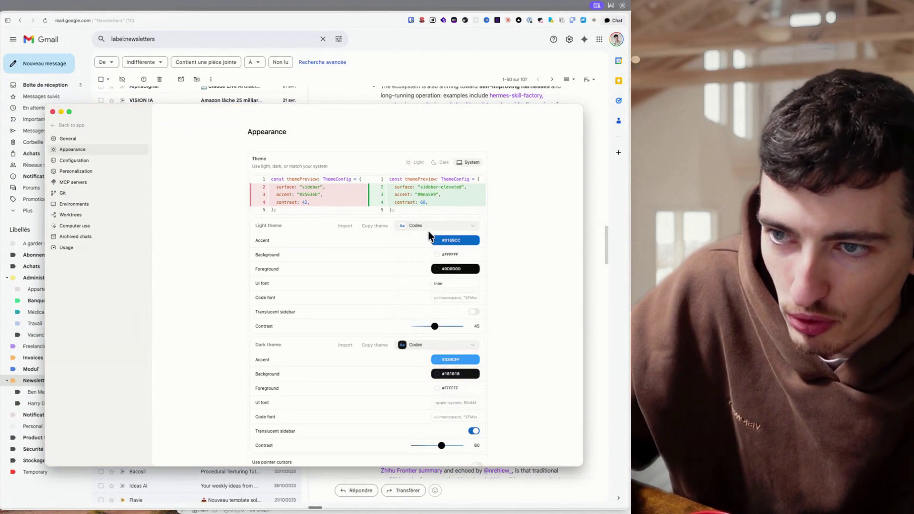
# Cycle the light theme through Absolutely, Everforest and Gruvbox before landing on Codex.
pyautogui.click(428, 224)
pyautogui.click(427, 240)
pyautogui.click(427, 227)
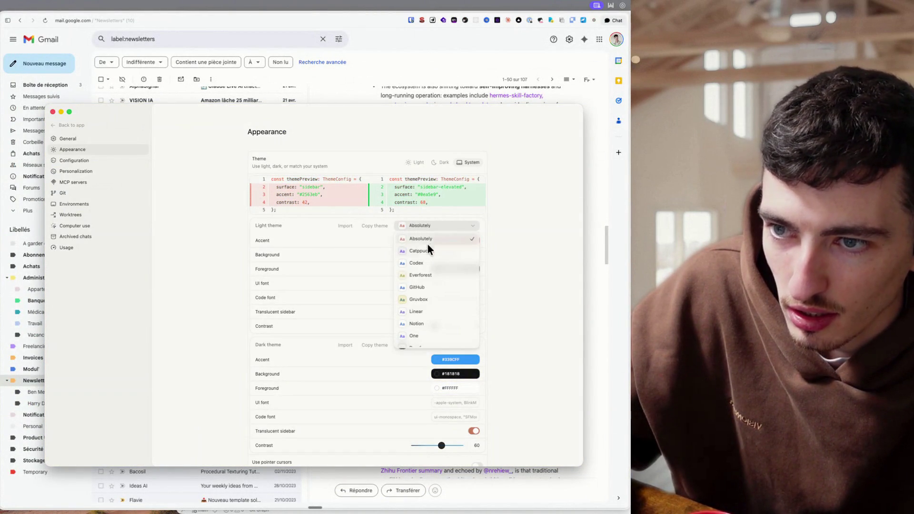
pyautogui.click(427, 241)
pyautogui.click(427, 229)
pyautogui.click(425, 269)
pyautogui.click(427, 225)
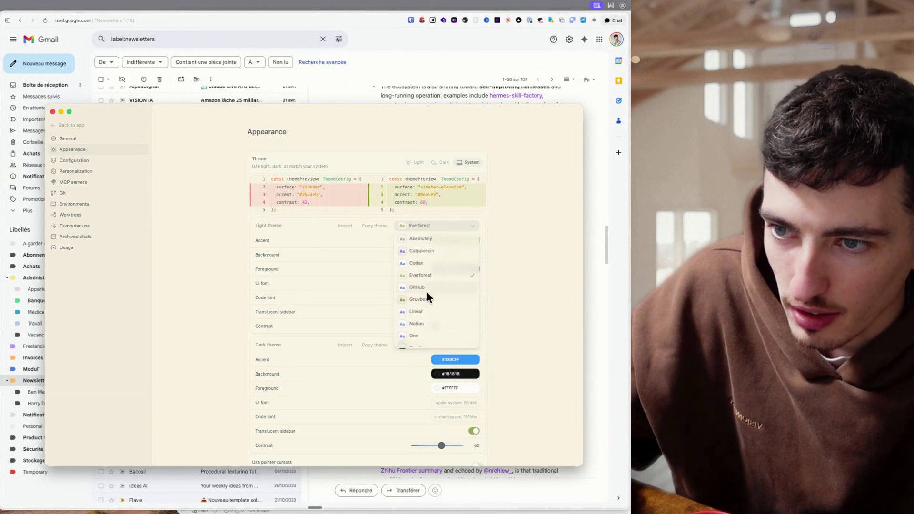
pyautogui.click(427, 298)
pyautogui.click(427, 226)
pyautogui.click(428, 263)
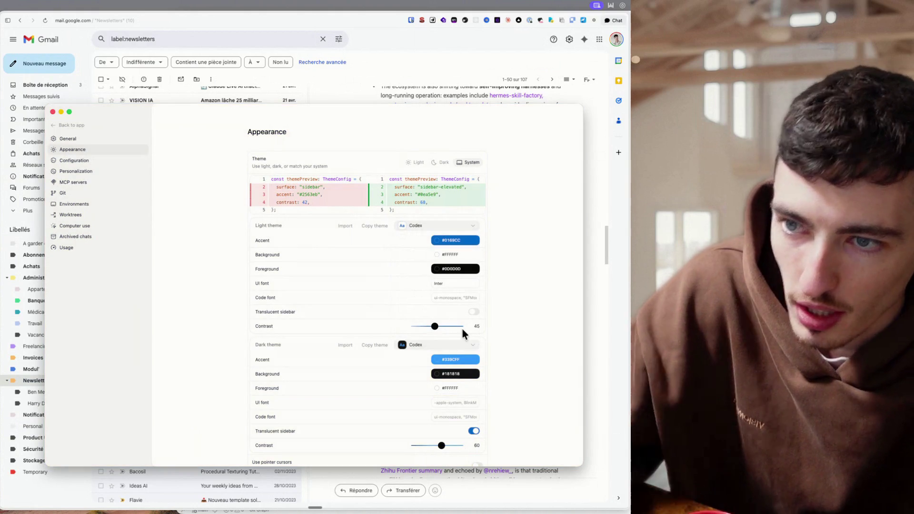
# Preview the One light theme, then revert to Codex.
pyautogui.scroll(-3, 372, 352)
pyautogui.scroll(2, 415, 189)
pyautogui.click(408, 205)
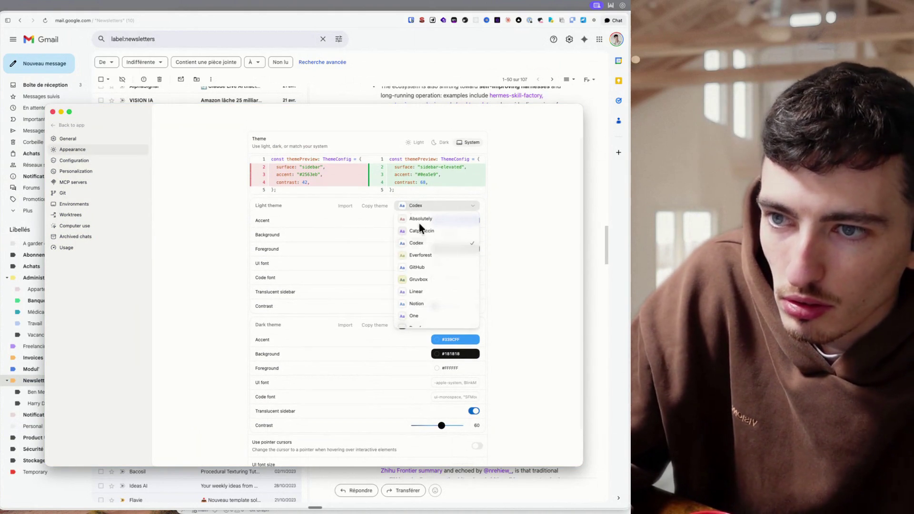
pyautogui.click(420, 245)
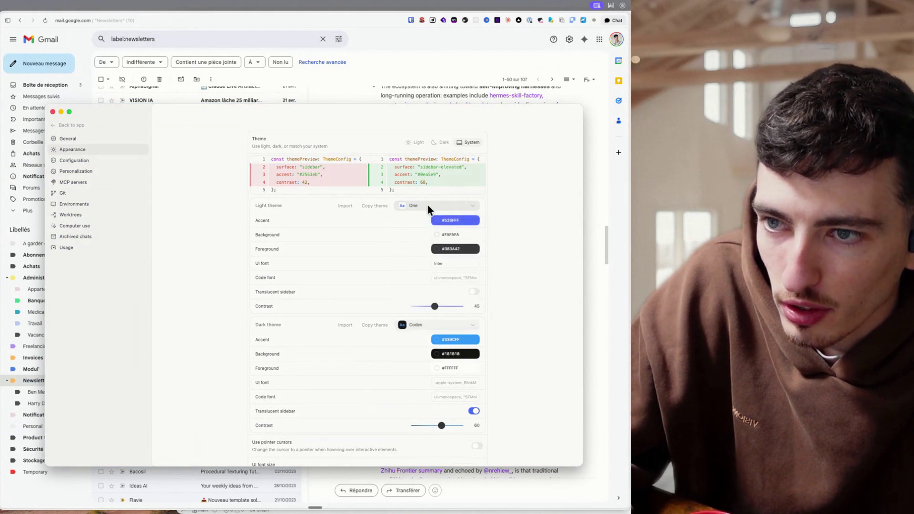
pyautogui.click(428, 205)
pyautogui.click(422, 244)
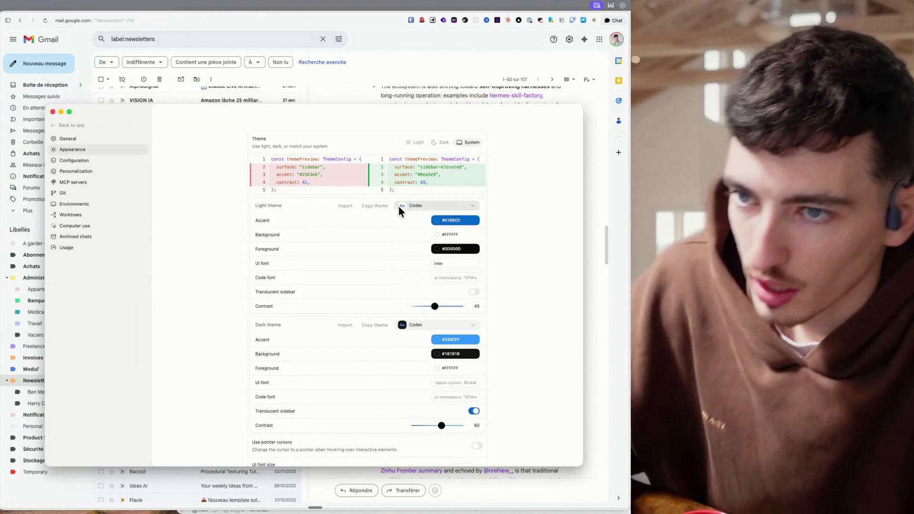
# Try Everforest and Gruvbox once more and settle on Codex as the light theme.
pyautogui.click(397, 207)
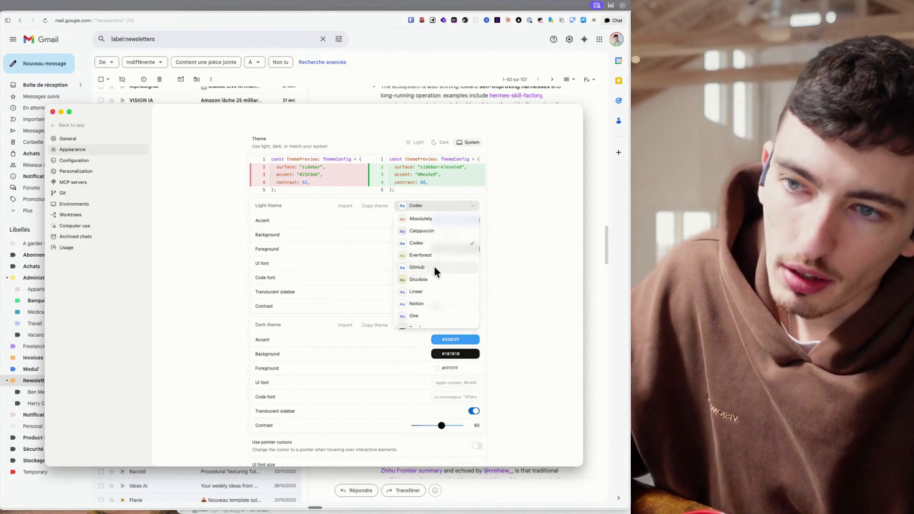
pyautogui.click(433, 257)
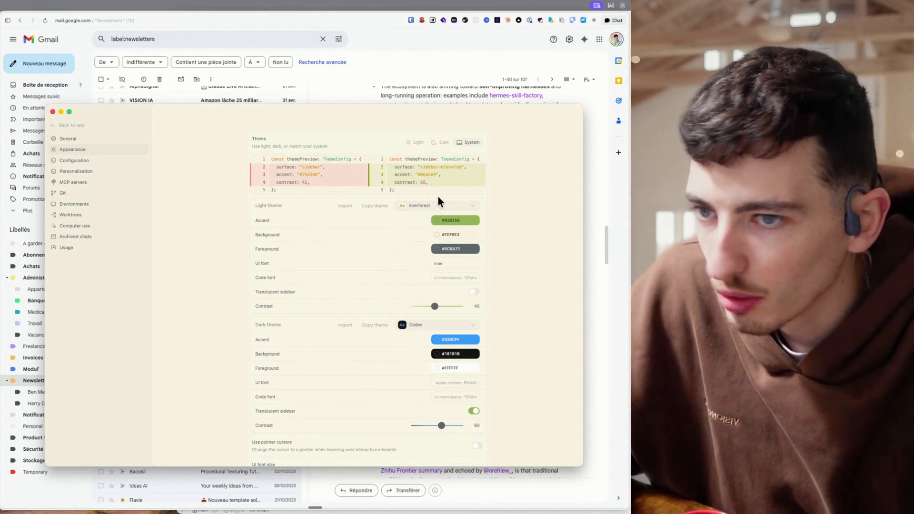
pyautogui.click(434, 206)
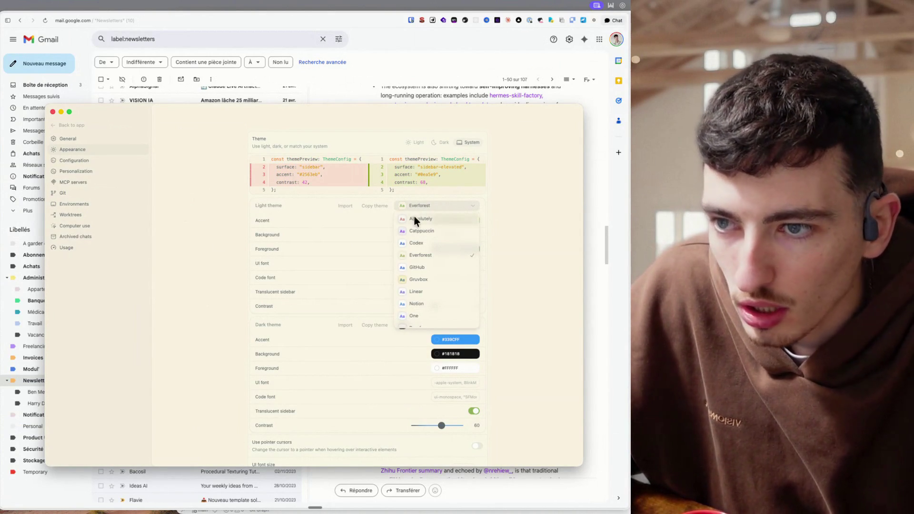
pyautogui.click(416, 280)
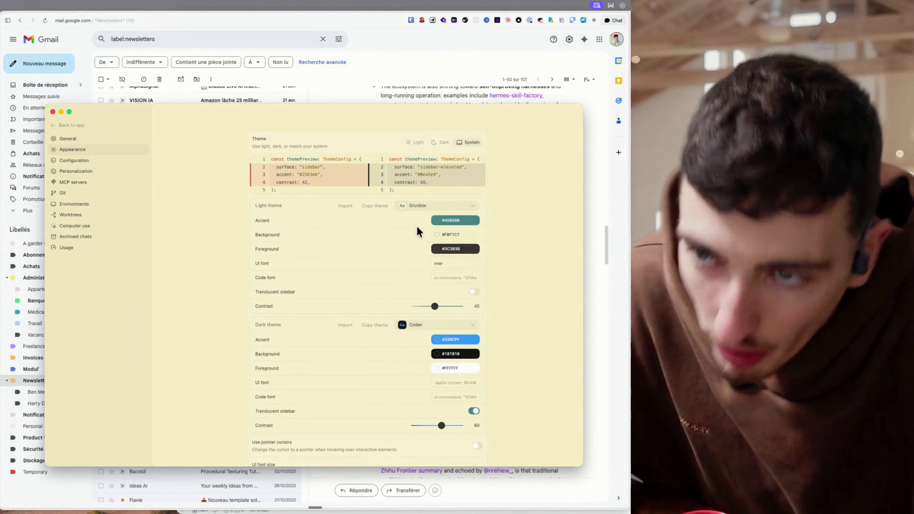
pyautogui.click(428, 206)
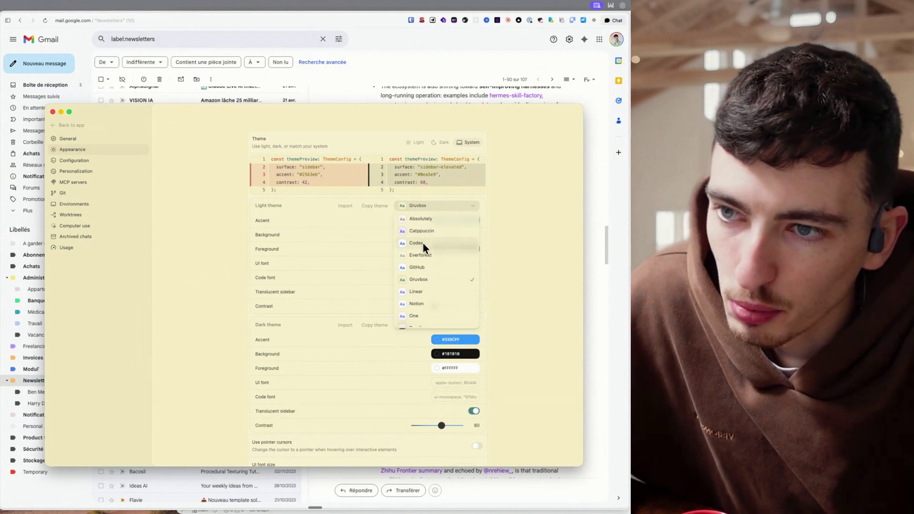
pyautogui.click(423, 243)
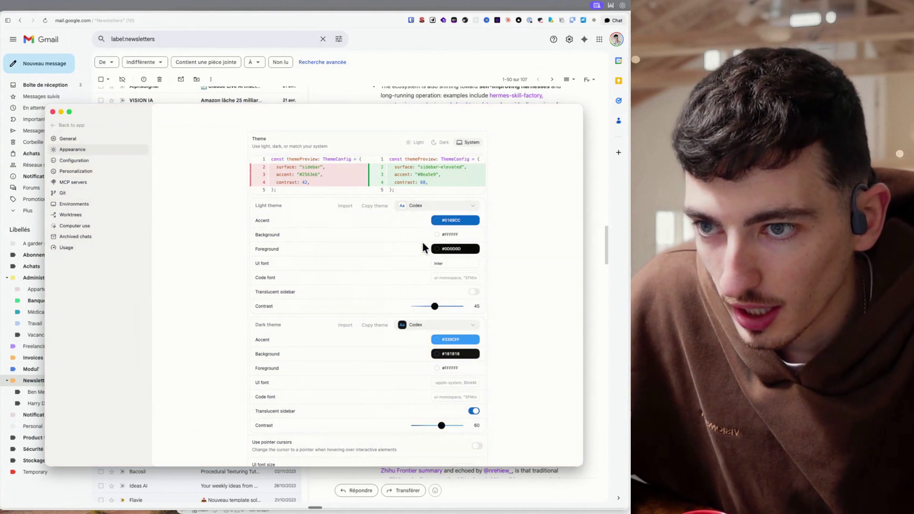
pyautogui.click(439, 219)
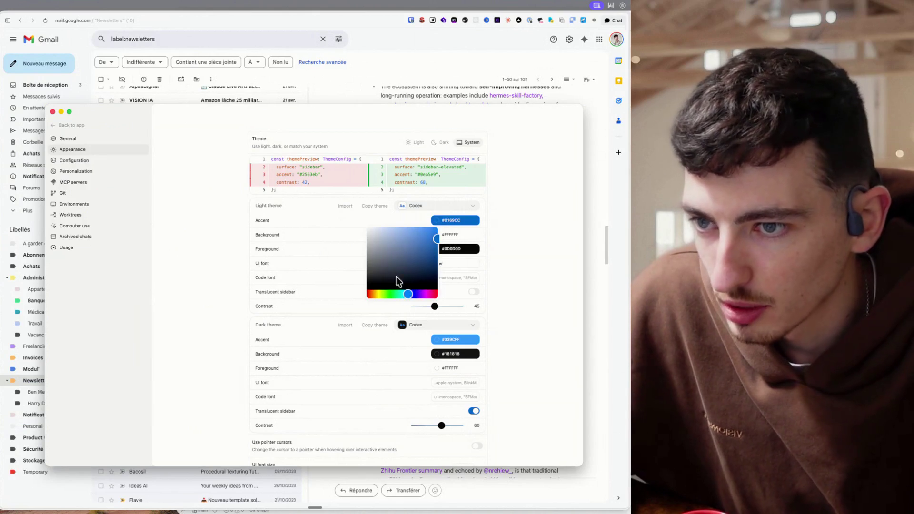
# Confirm the light accent stays #0169CC, exit settings and return to the Gmail newsletter.
pyautogui.click(505, 213)
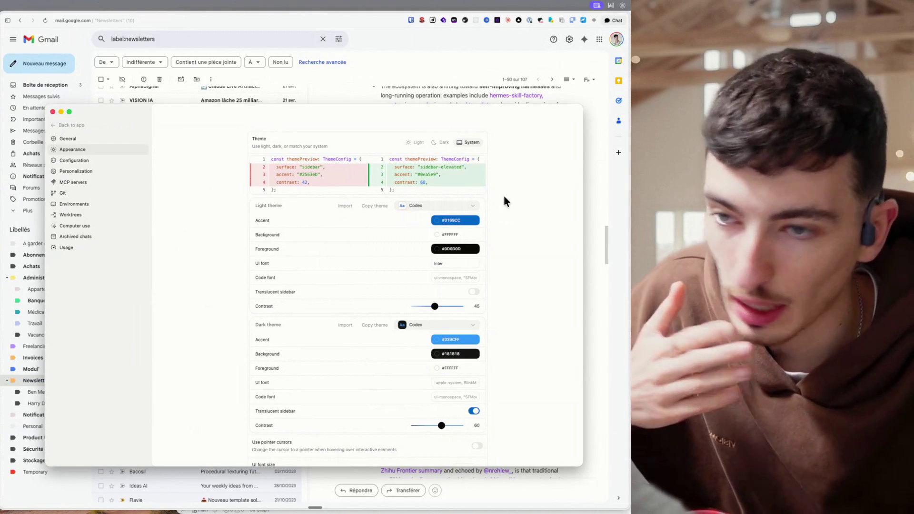
pyautogui.click(437, 220)
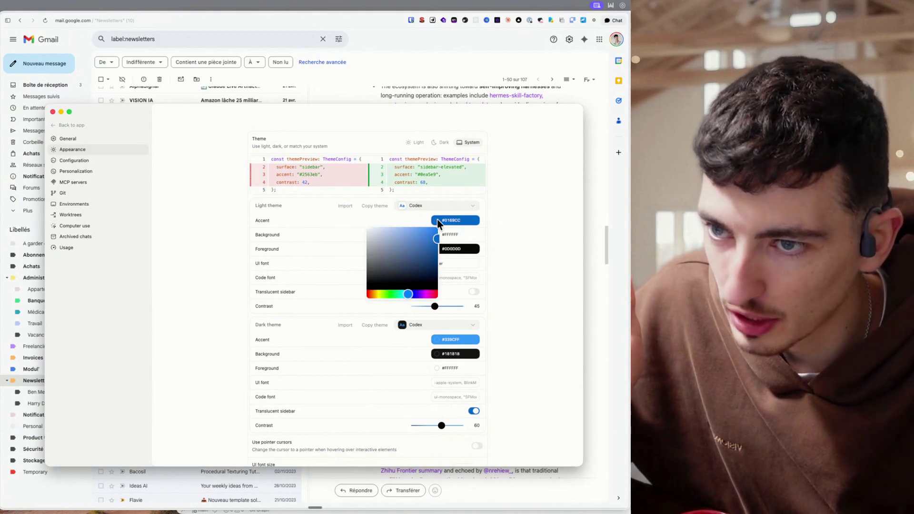
pyautogui.click(436, 218)
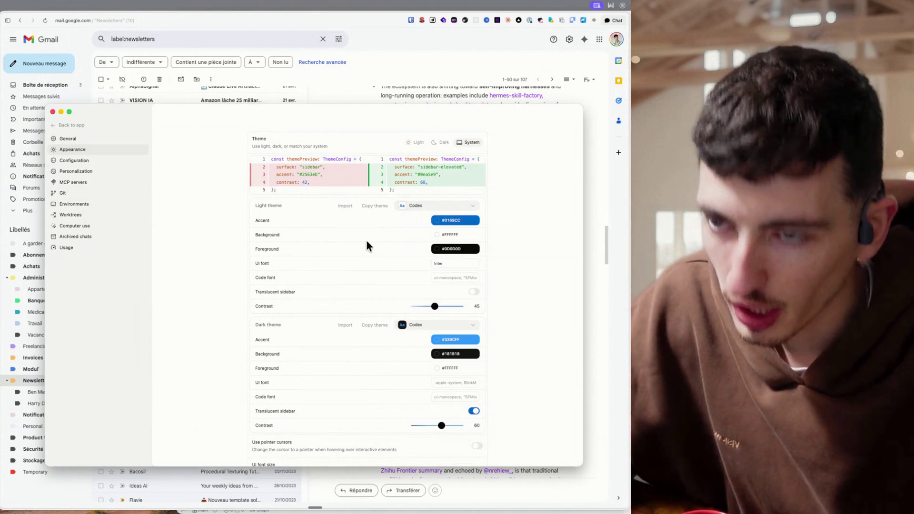
pyautogui.click(437, 222)
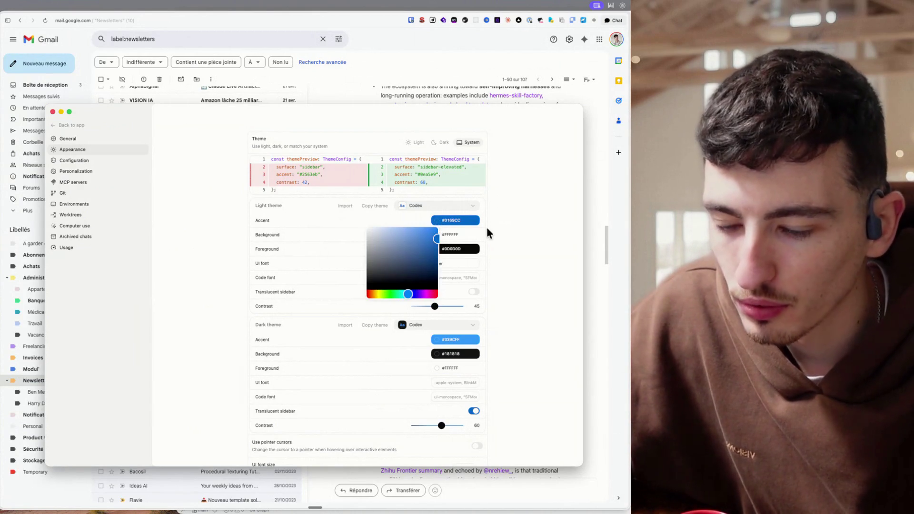
pyautogui.click(503, 234)
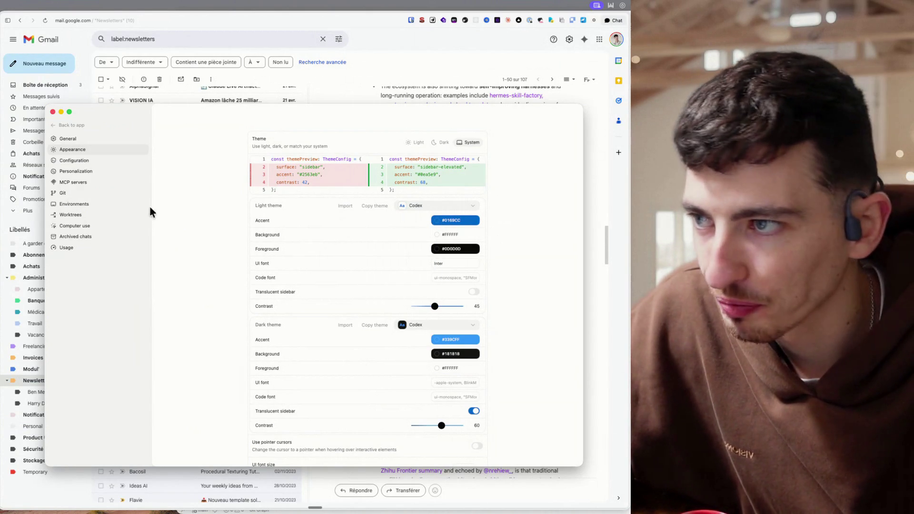
pyautogui.click(82, 125)
pyautogui.click(604, 258)
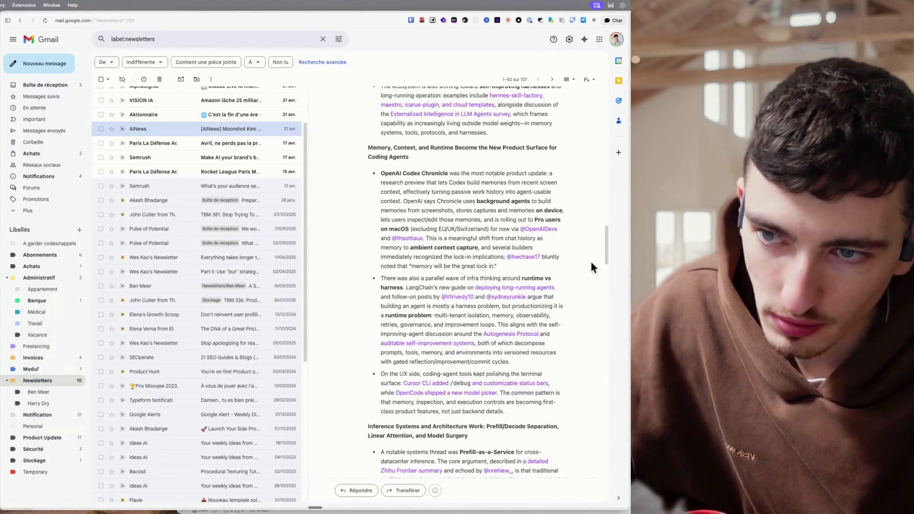
# Scroll the AINews newsletter down to its Top tweets section.
pyautogui.scroll(-5, 601, 257)
pyautogui.scroll(-5, 552, 293)
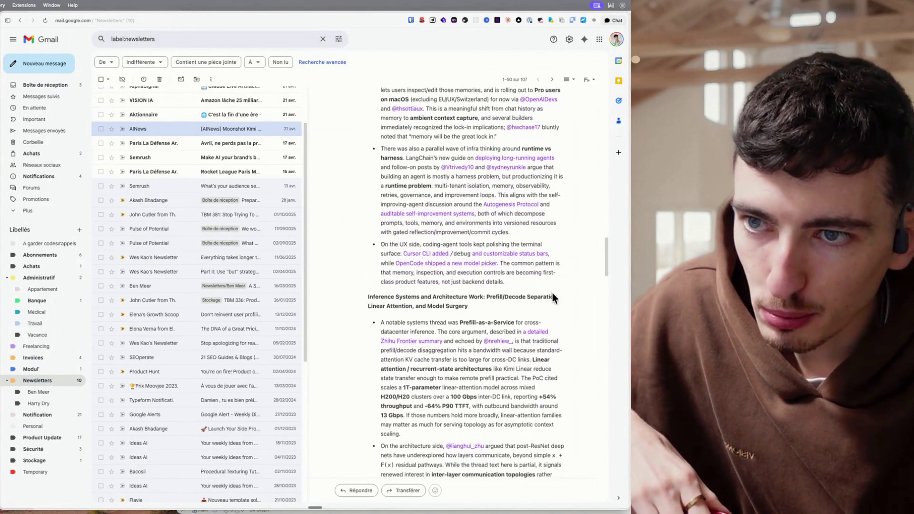
pyautogui.scroll(-1, 552, 293)
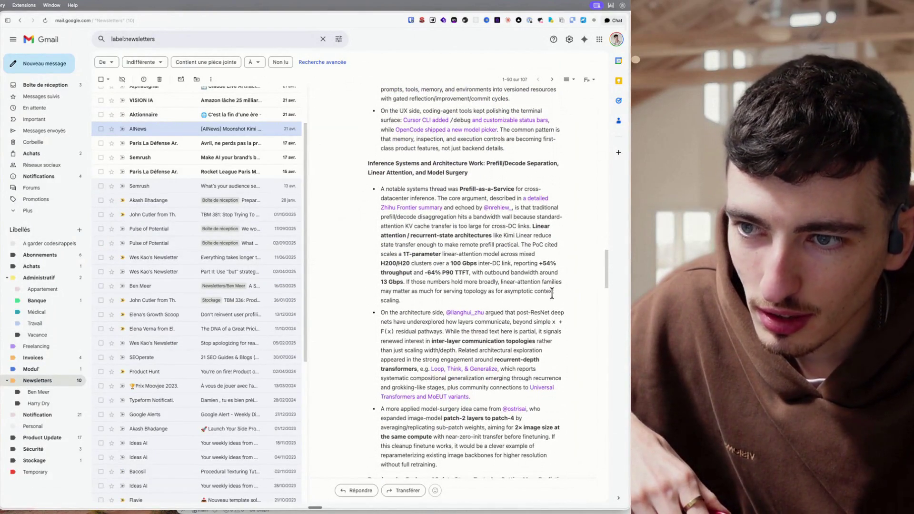
pyautogui.scroll(-3, 517, 296)
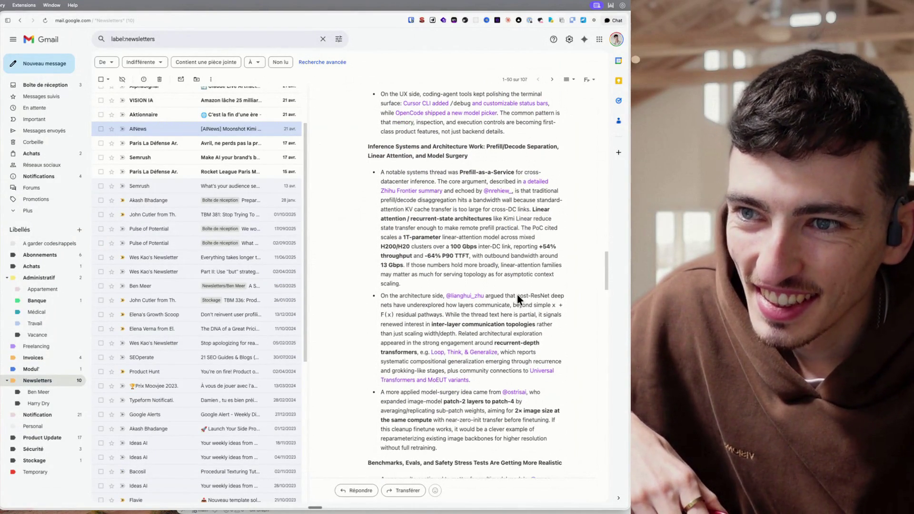
pyautogui.scroll(-4, 504, 331)
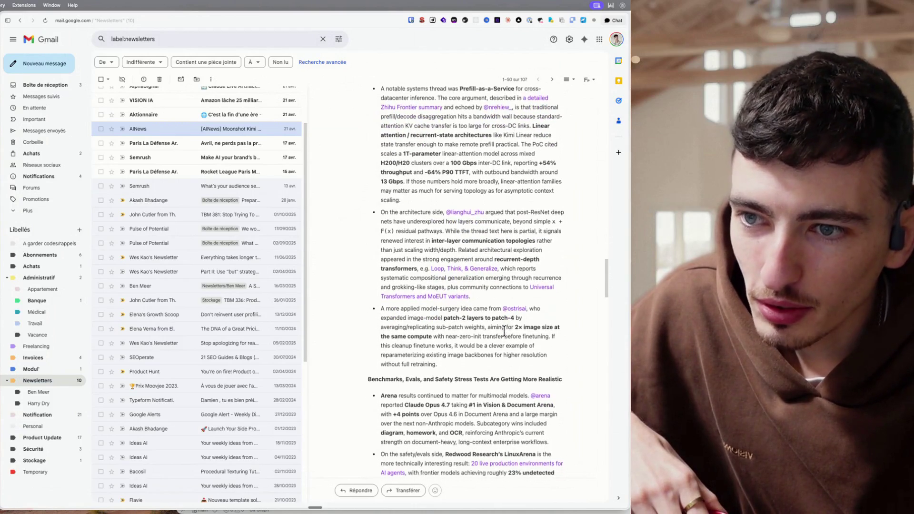
pyautogui.scroll(-1, 505, 331)
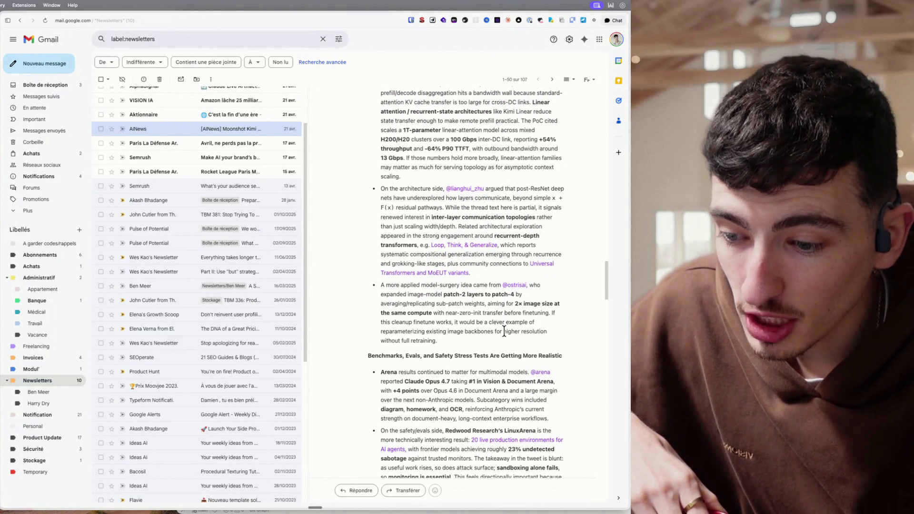
pyautogui.scroll(-2, 504, 330)
pyautogui.scroll(-3, 505, 331)
pyautogui.scroll(-6, 501, 366)
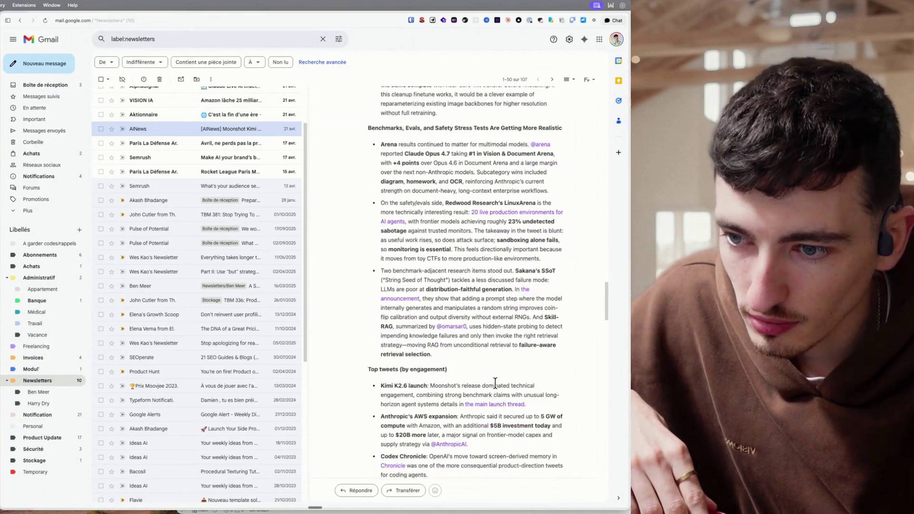
pyautogui.scroll(-3, 495, 383)
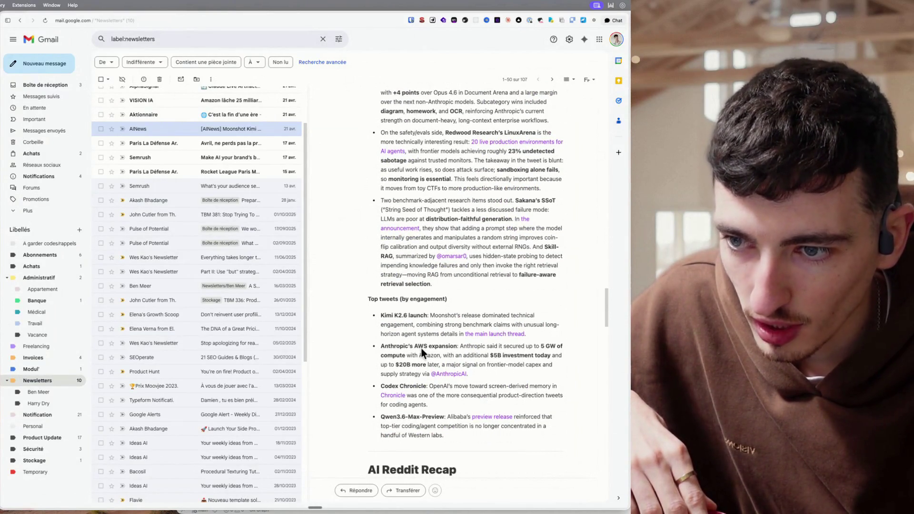
# Briefly highlight the $5B and $20B figures, then open the Codex Chronicle link.
pyautogui.moveTo(414, 347); pyautogui.dragTo(427, 346)
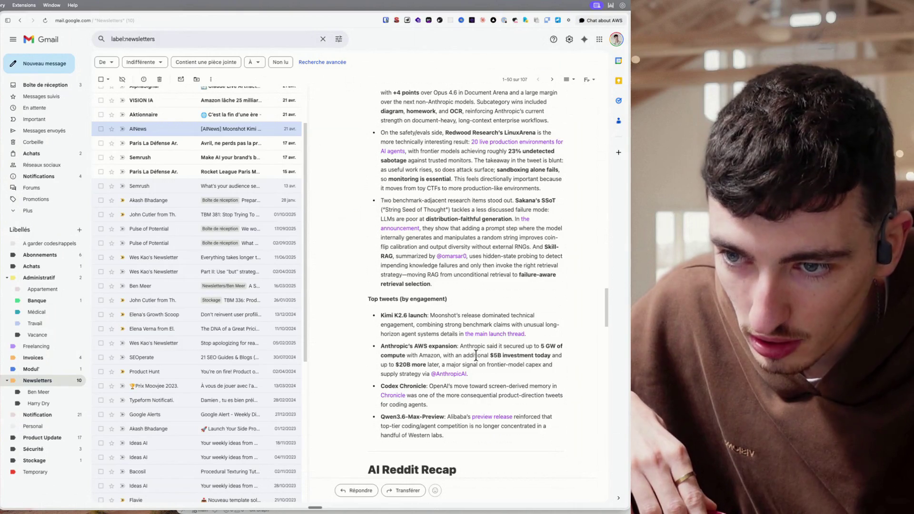
pyautogui.moveTo(490, 355); pyautogui.dragTo(551, 355)
pyautogui.click(542, 356)
pyautogui.scroll(-1, 476, 361)
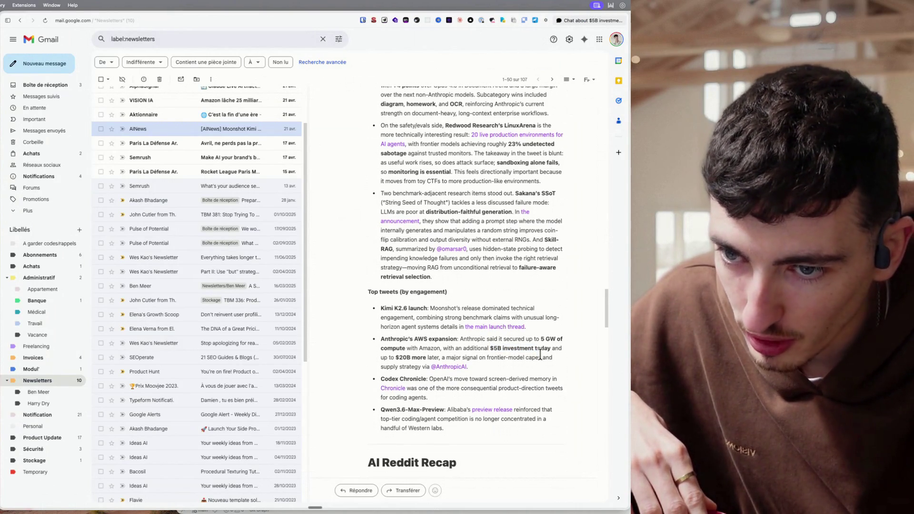
pyautogui.moveTo(395, 355); pyautogui.dragTo(427, 355)
pyautogui.click(428, 355)
pyautogui.scroll(-3, 429, 355)
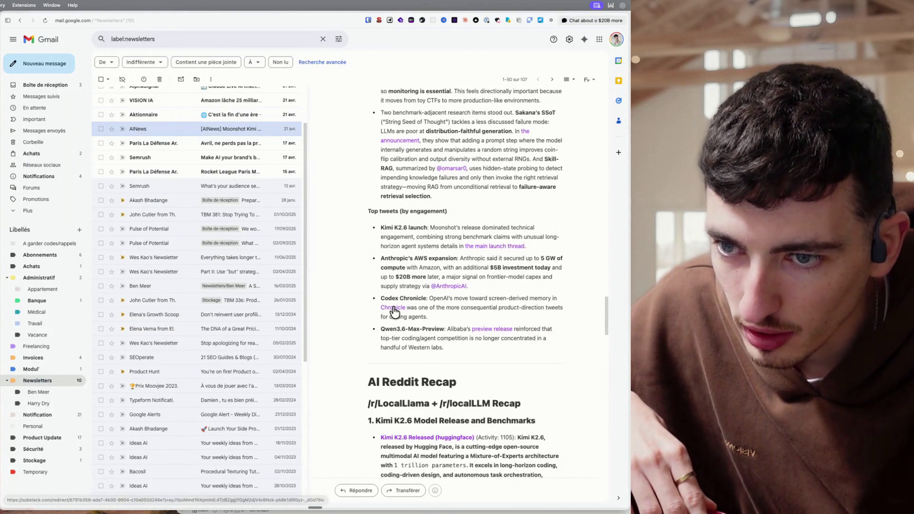
pyautogui.click(395, 308)
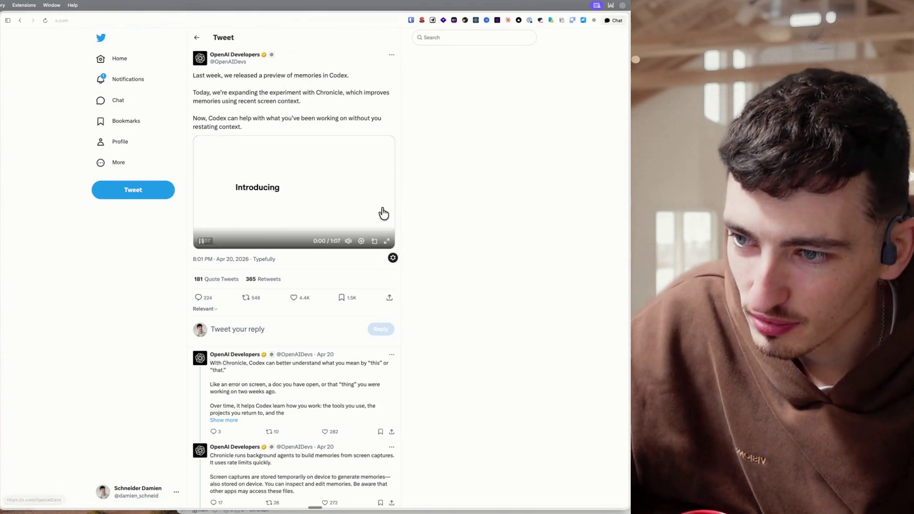
# Reload the Chronicle tweet and play its video, skipping ahead to about 0:12.
pyautogui.press('super+r')
pyautogui.click(319, 190)
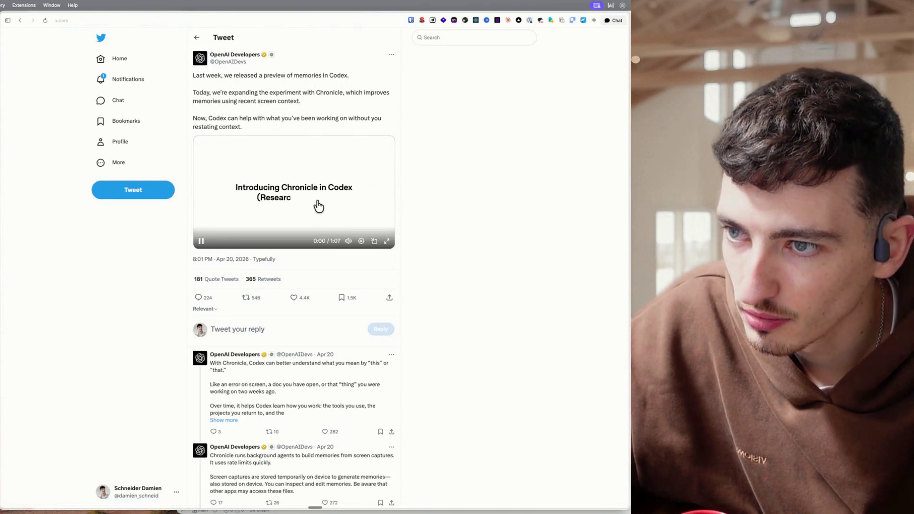
pyautogui.moveTo(354, 244)
pyautogui.click(229, 231)
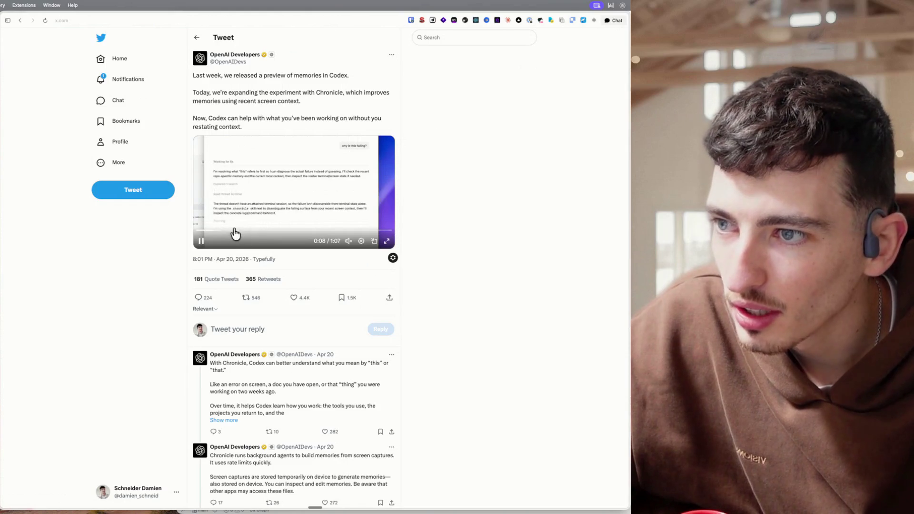
pyautogui.click(228, 232)
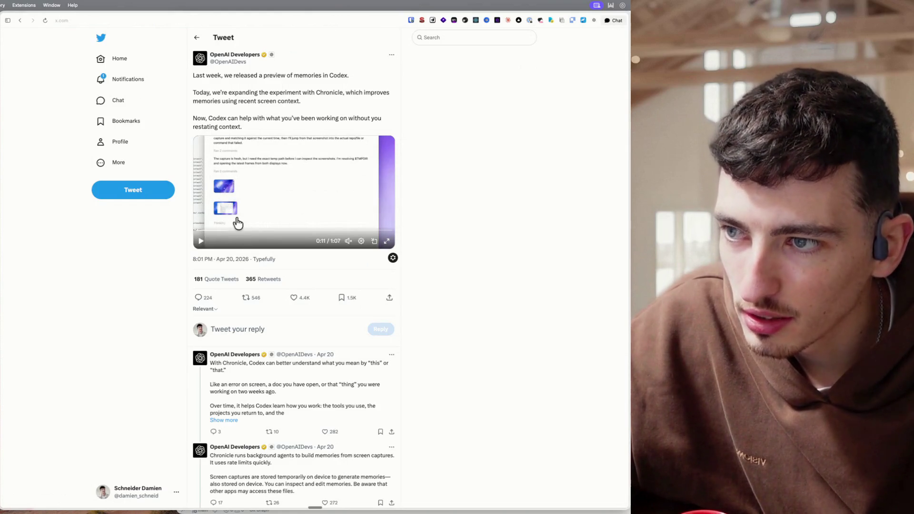
# Seek the video to 0:25, 0:40 and 0:49, then return to Gmail.
pyautogui.click(251, 235)
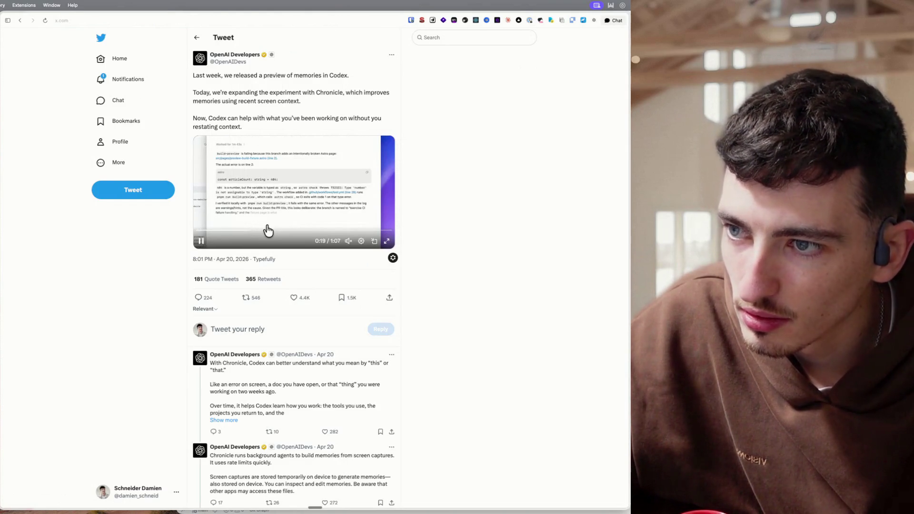
pyautogui.click(270, 234)
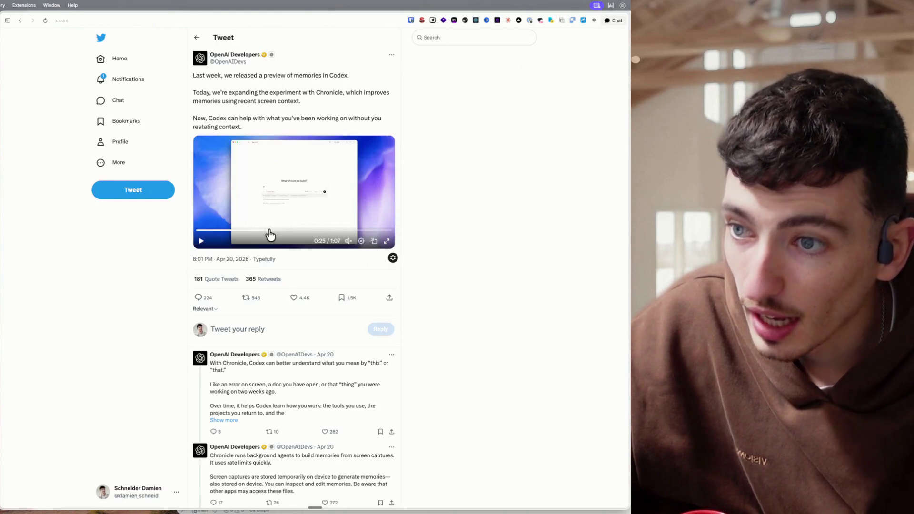
pyautogui.click(302, 205)
pyautogui.click(309, 232)
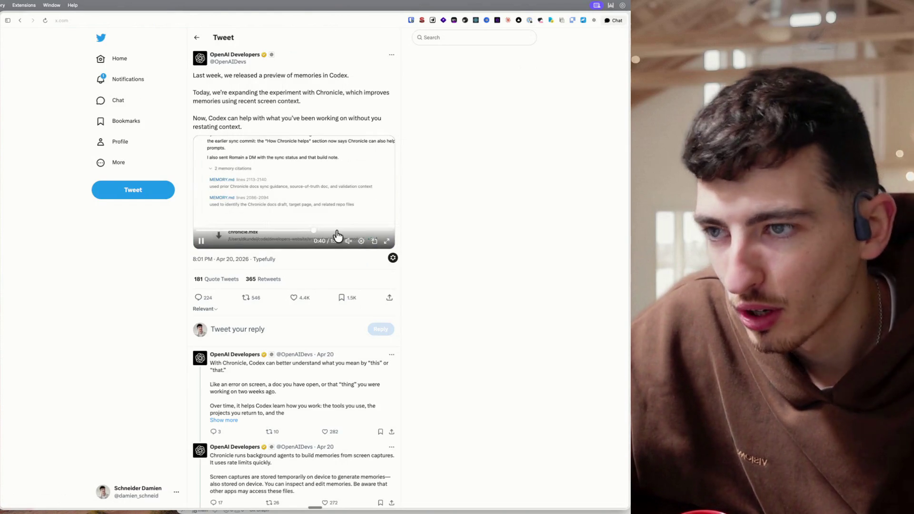
pyautogui.click(336, 233)
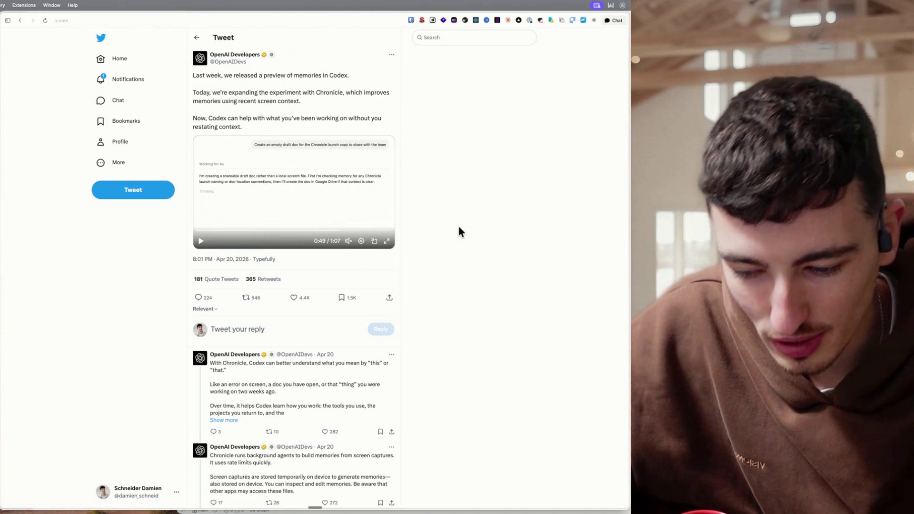
pyautogui.hotkey('ctrl', 'Tab')
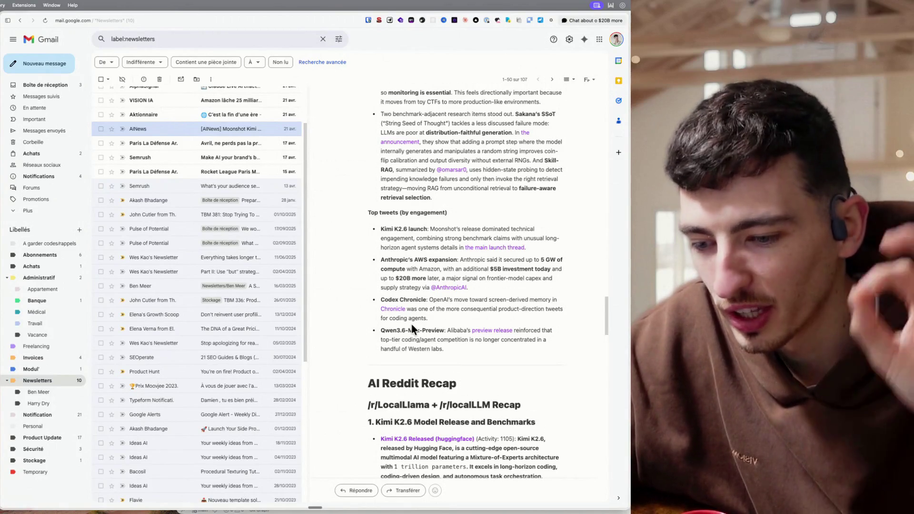
pyautogui.scroll(-1, 413, 326)
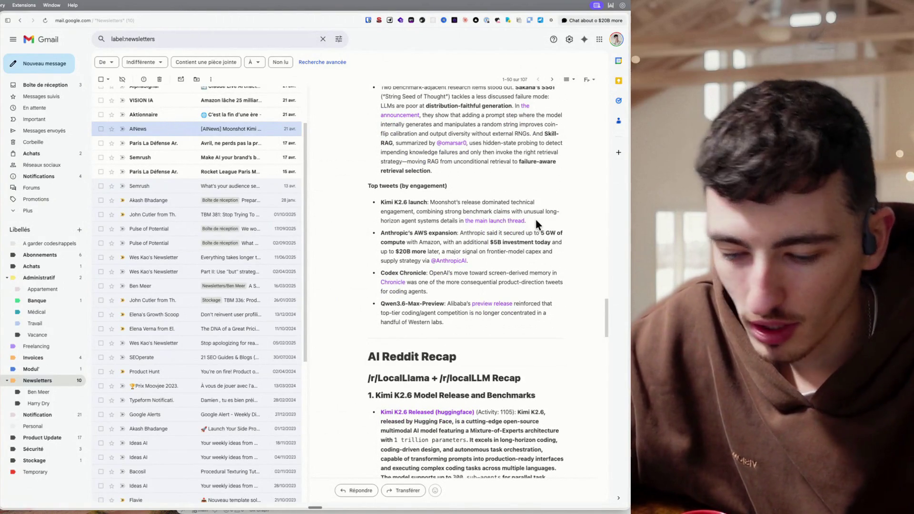
pyautogui.scroll(-6, 430, 212)
pyautogui.scroll(-5, 456, 341)
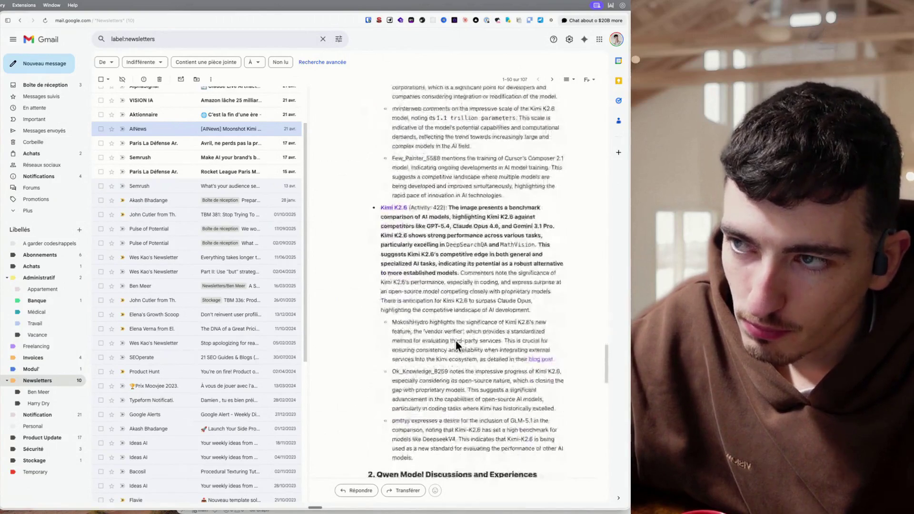
pyautogui.scroll(3, 148, 191)
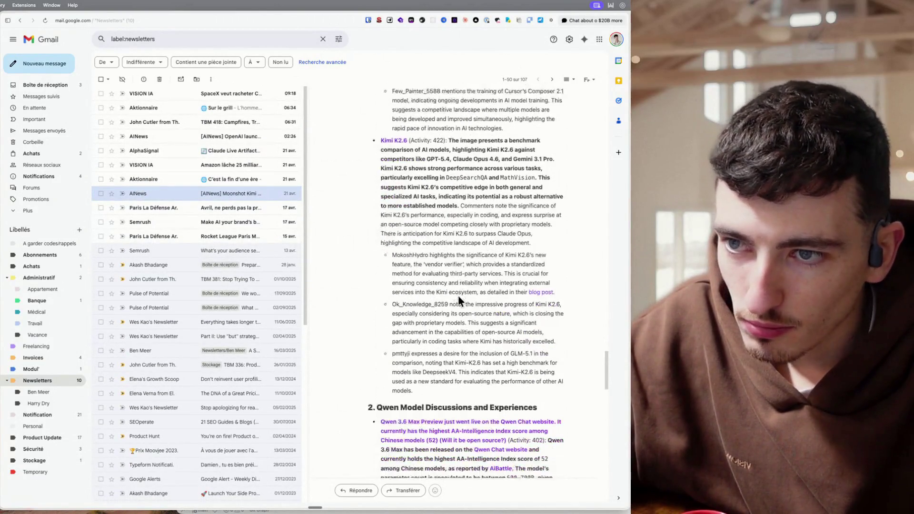
pyautogui.click(227, 184)
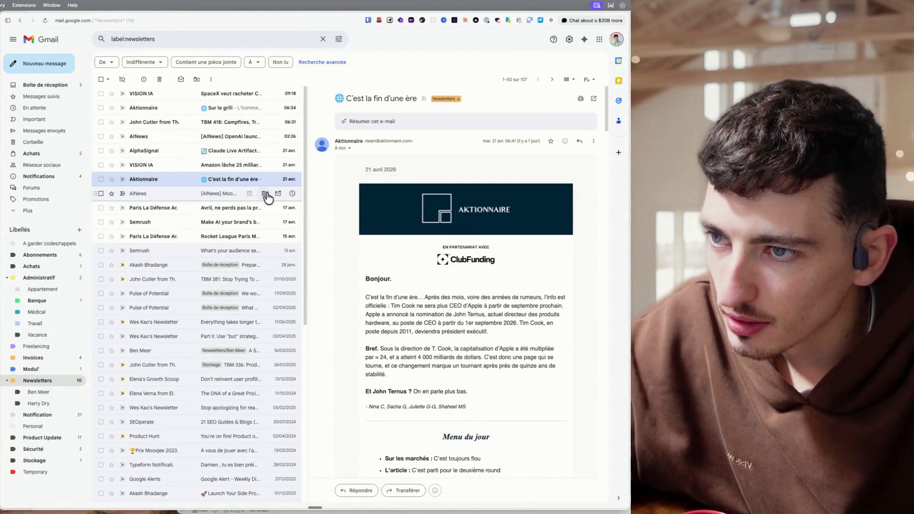
pyautogui.click(264, 194)
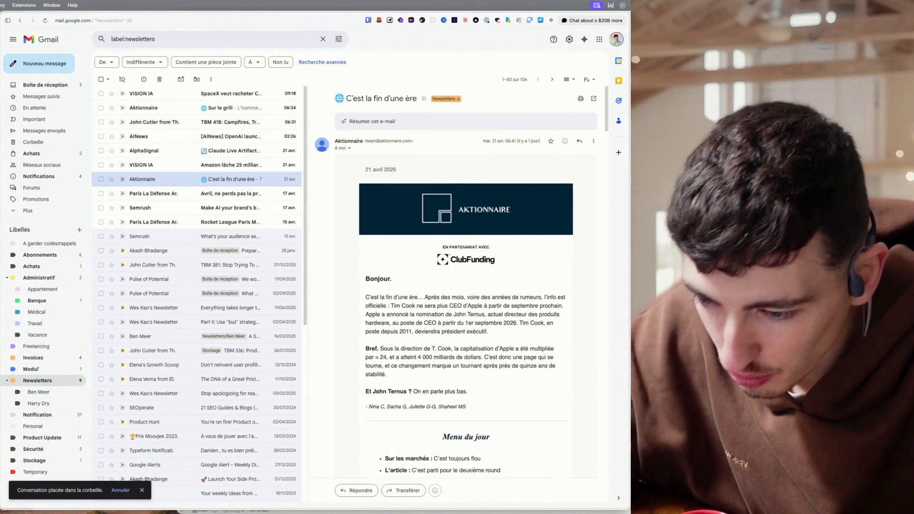
pyautogui.press('super+Tab')
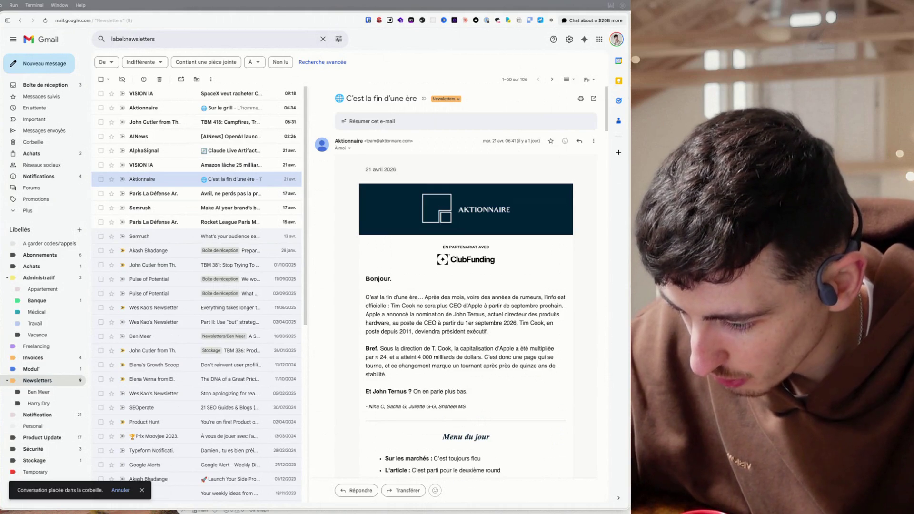
pyautogui.hotkey('ctrl', 'Up')
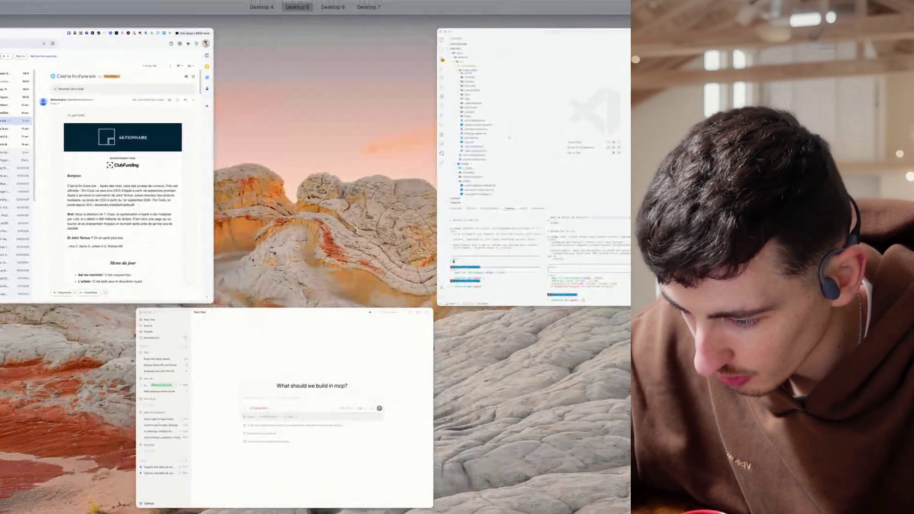
# Pick the Gmail window in Mission Control so it fills the screen again.
pyautogui.click(143, 191)
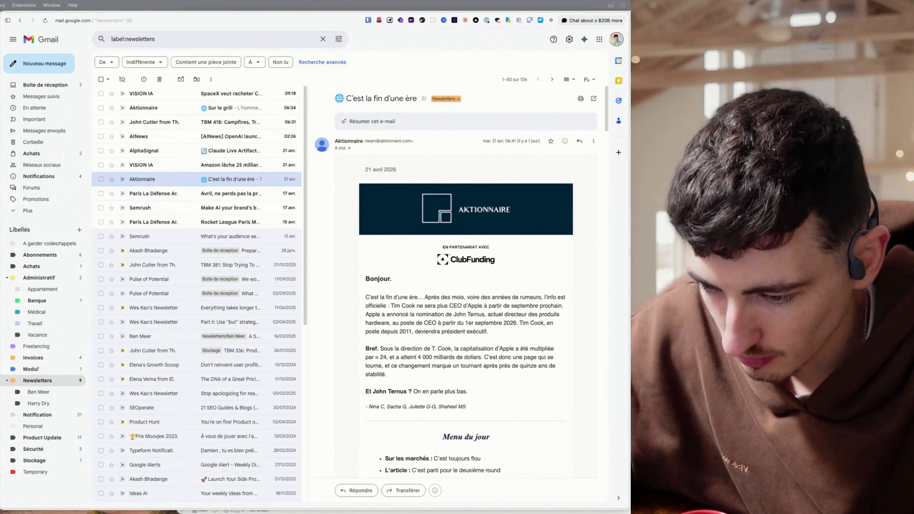
# Scroll the Aktionnaire email past the Sur les marchés table to Négociations : Round 2.
pyautogui.scroll(-3, 481, 336)
pyautogui.scroll(-4, 481, 336)
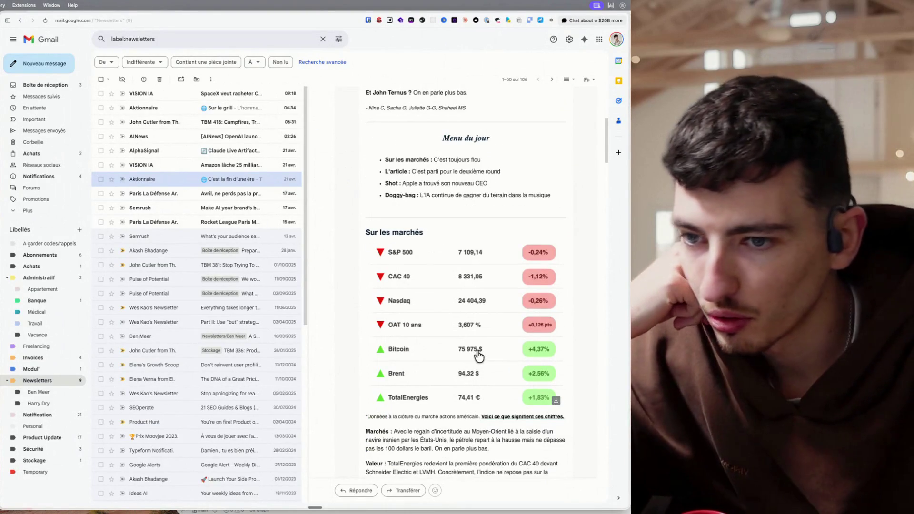
pyautogui.scroll(-1, 478, 356)
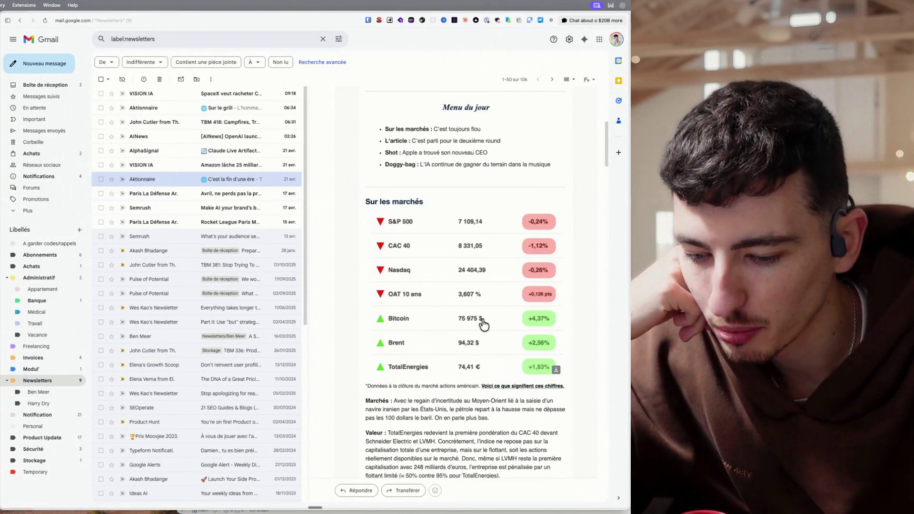
pyautogui.scroll(-1, 484, 324)
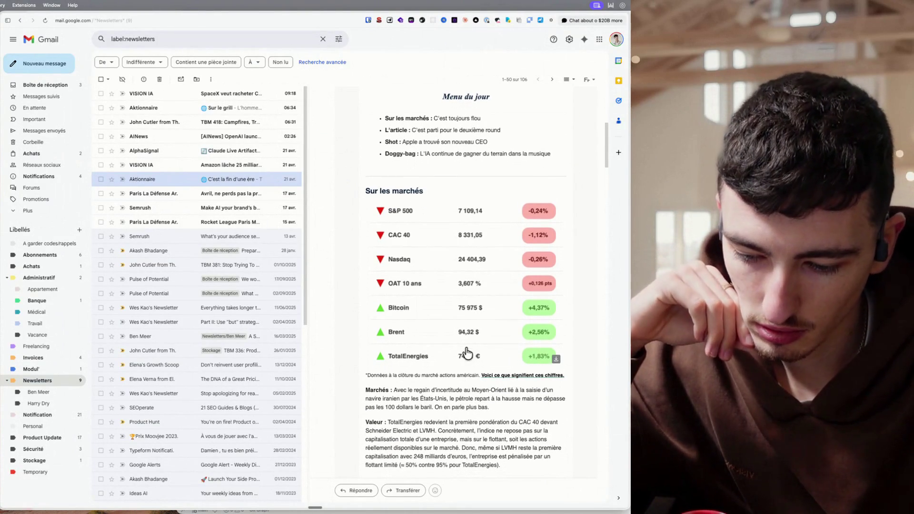
pyautogui.scroll(-2, 467, 353)
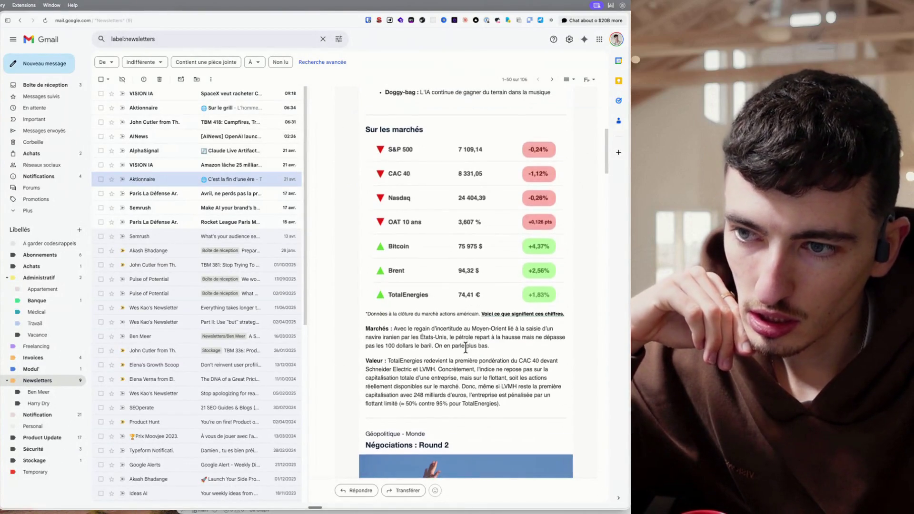
pyautogui.scroll(-5, 465, 347)
pyautogui.scroll(-3, 467, 353)
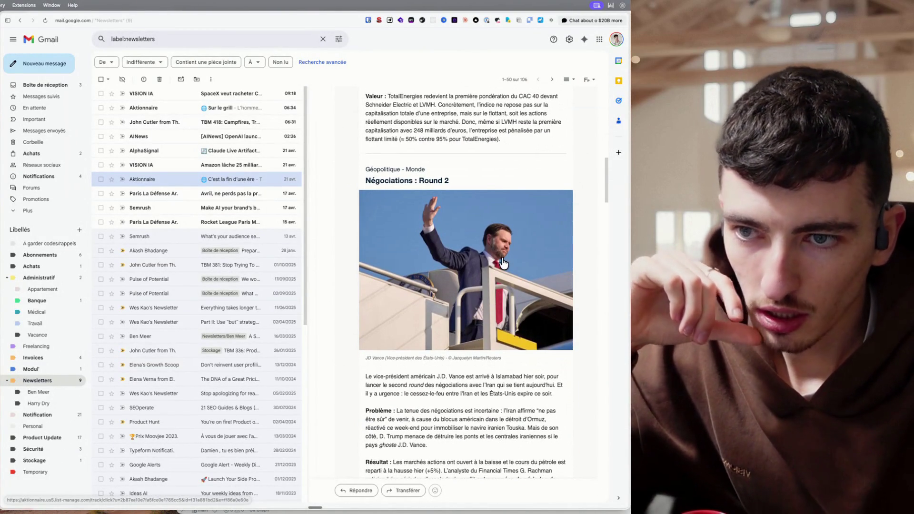
pyautogui.scroll(-4, 496, 279)
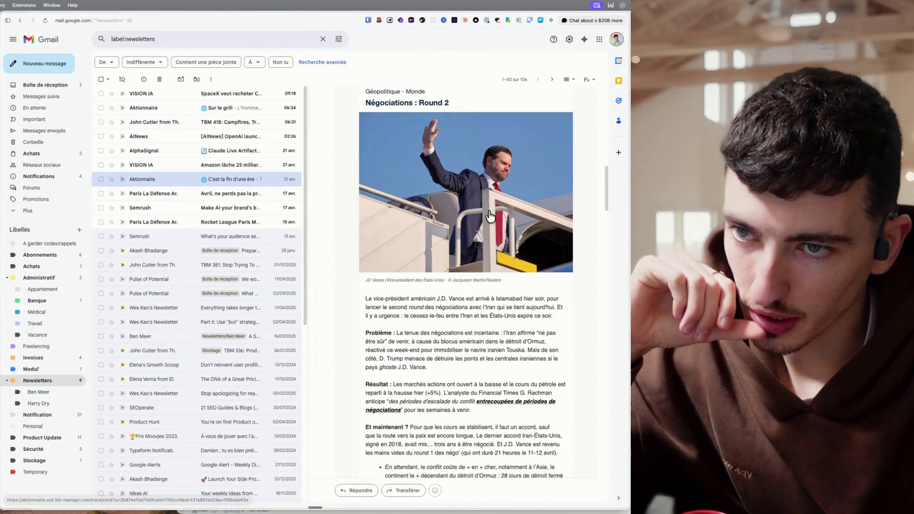
pyautogui.scroll(-2, 495, 279)
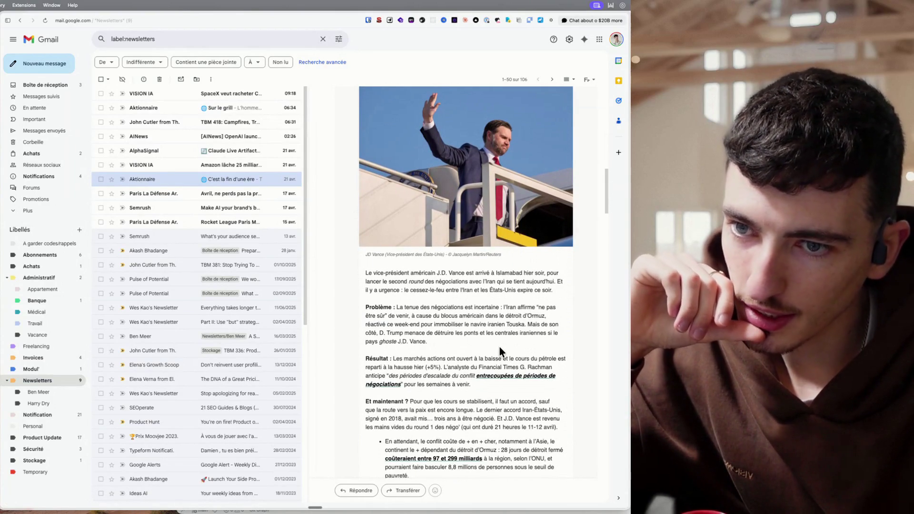
pyautogui.scroll(-1, 499, 347)
pyautogui.scroll(-1, 498, 352)
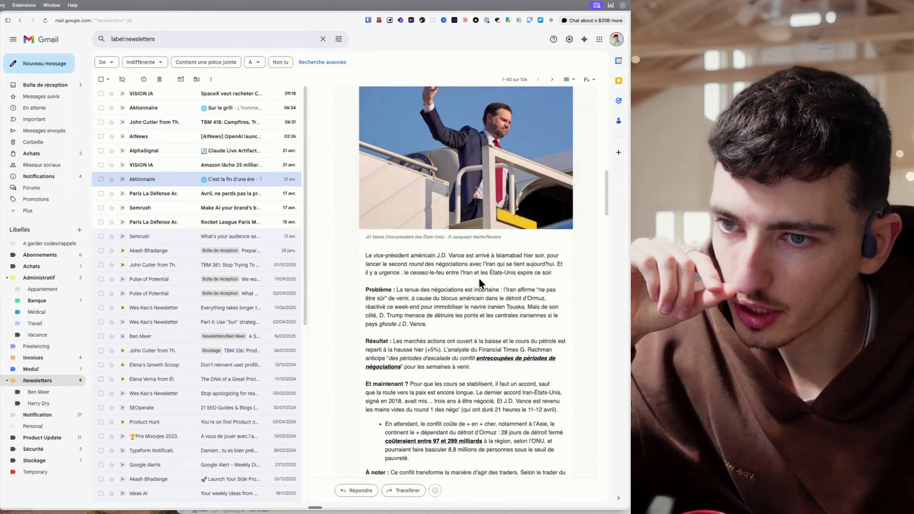
pyautogui.scroll(-1, 456, 293)
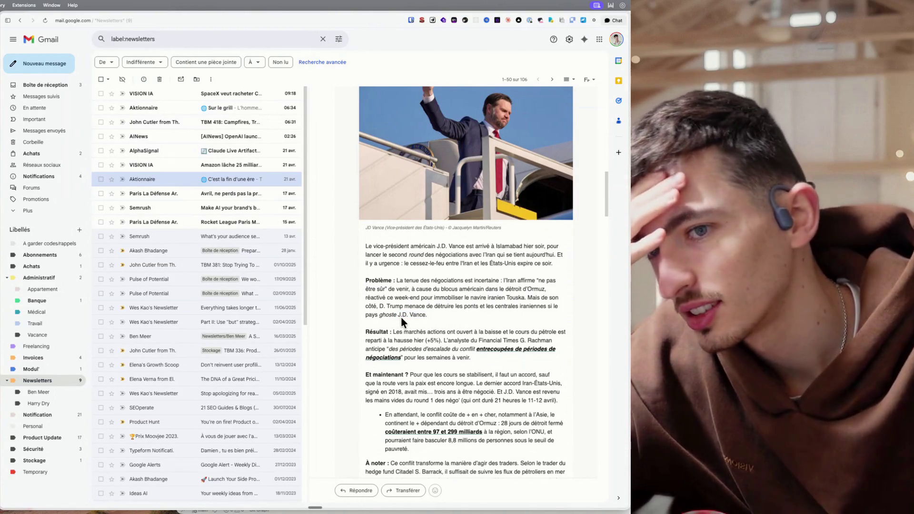
# Scroll the Aktionnaire email down to the Webinaire Apollo V and ClubFunding sponsored section.
pyautogui.scroll(-1, 400, 316)
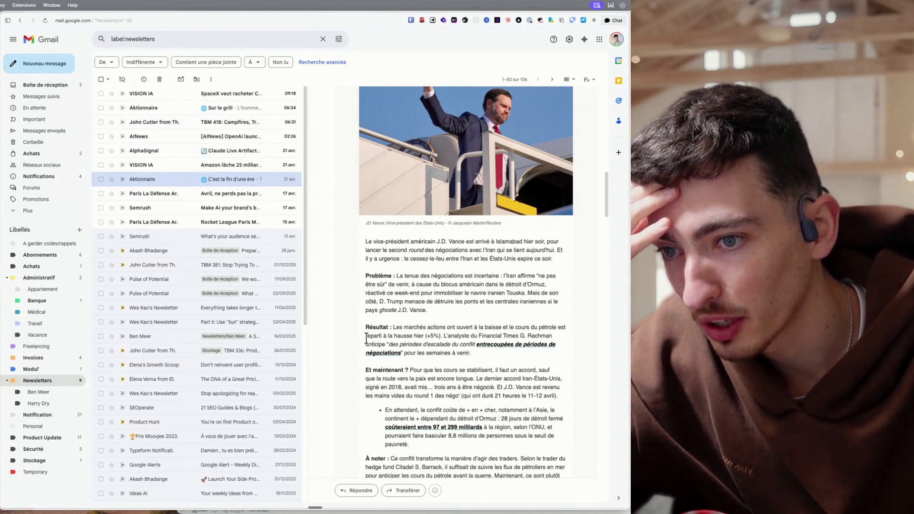
pyautogui.moveTo(366, 339); pyautogui.dragTo(435, 339)
pyautogui.click(434, 339)
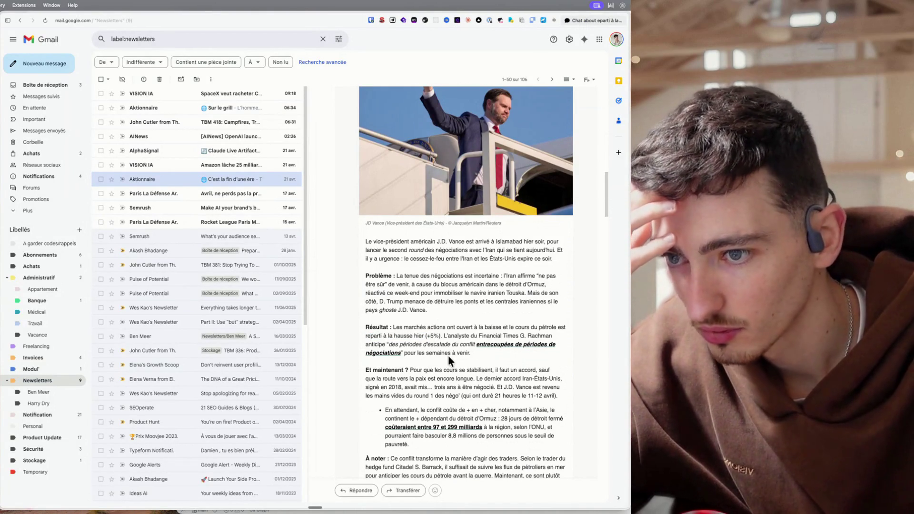
pyautogui.scroll(-1, 449, 367)
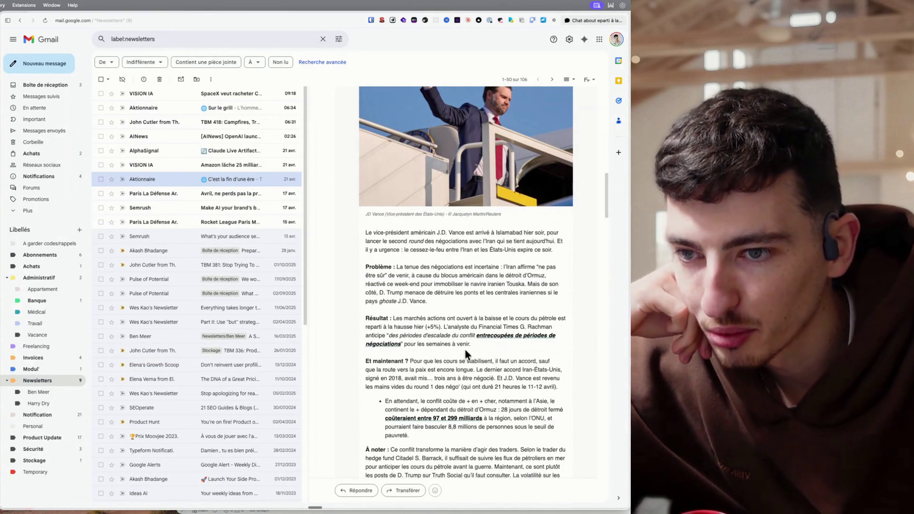
pyautogui.scroll(-1, 473, 339)
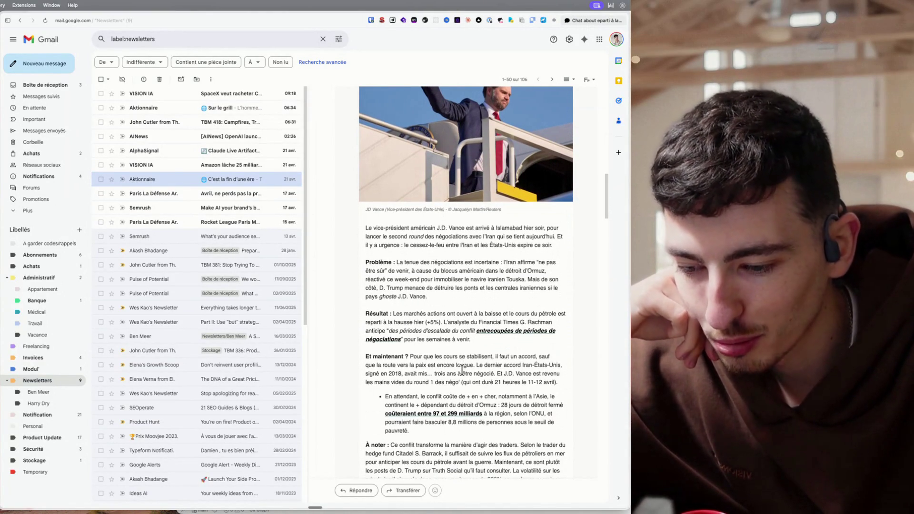
pyautogui.scroll(-1, 462, 370)
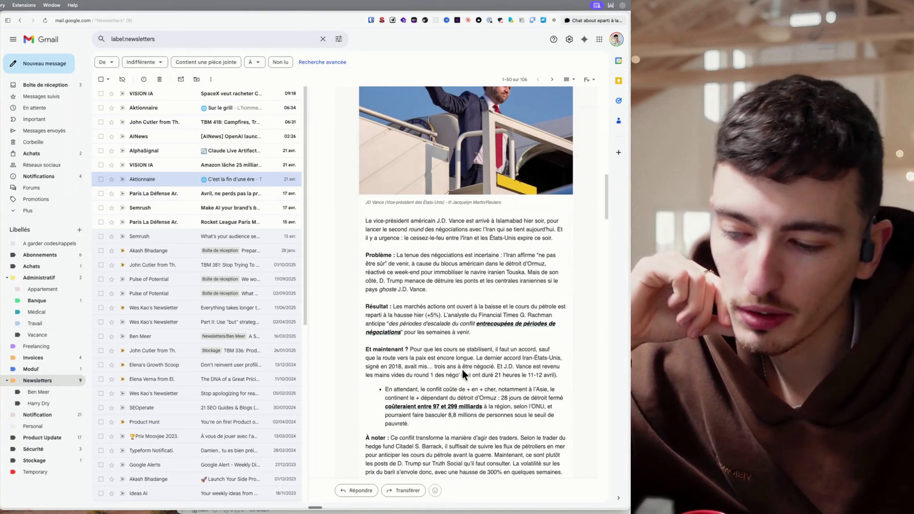
pyautogui.scroll(-3, 462, 370)
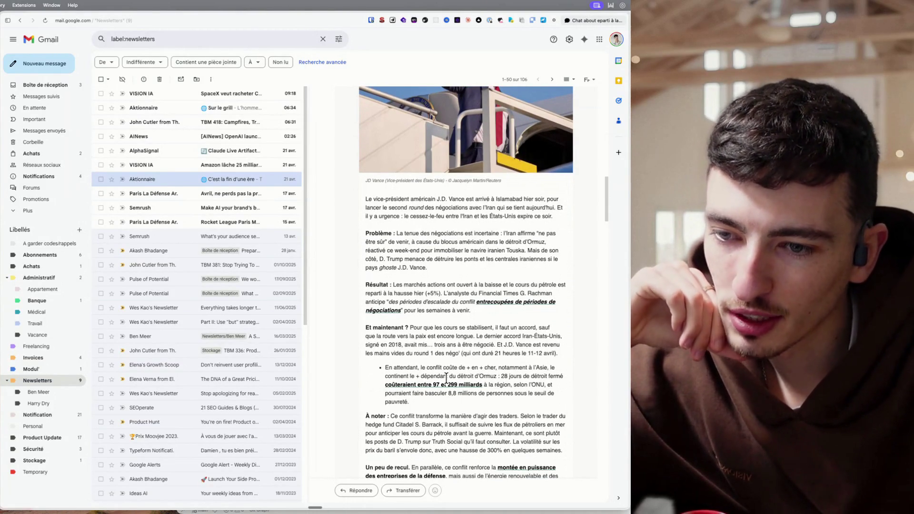
pyautogui.scroll(-10, 446, 379)
pyautogui.scroll(-20, 453, 390)
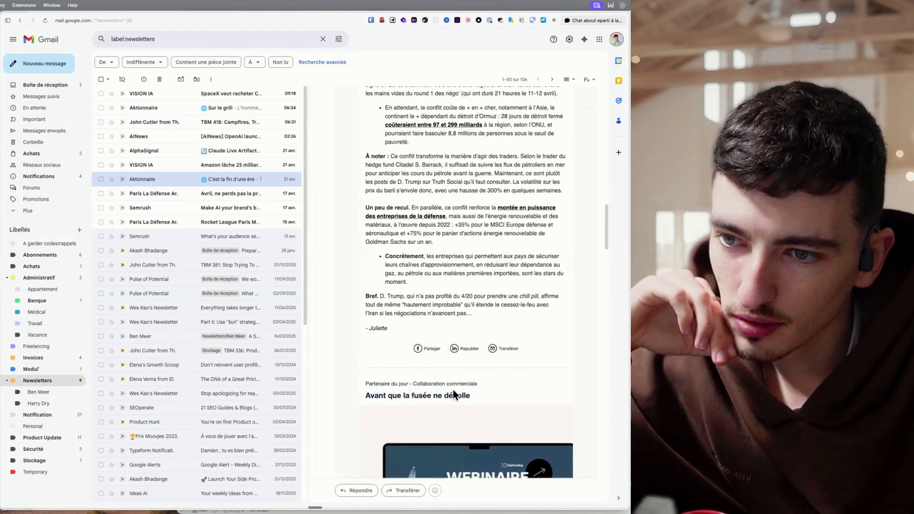
pyautogui.scroll(-20, 453, 395)
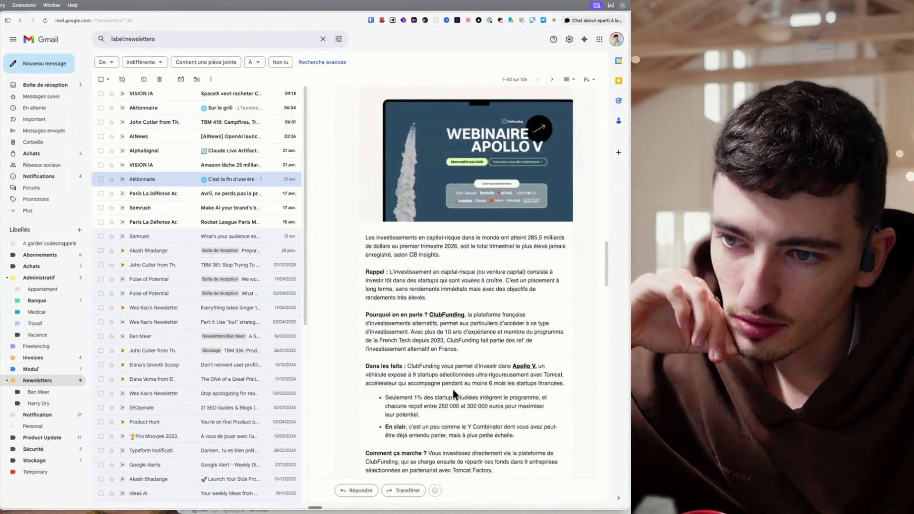
# Scroll to La relève and briefly highlight its 1er septembre date.
pyautogui.scroll(-20, 453, 394)
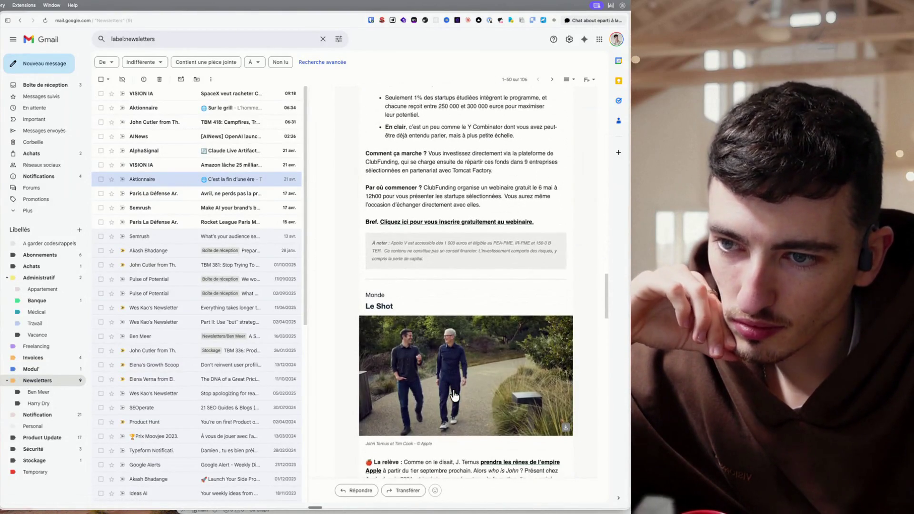
pyautogui.scroll(-12, 454, 395)
pyautogui.scroll(-1, 440, 393)
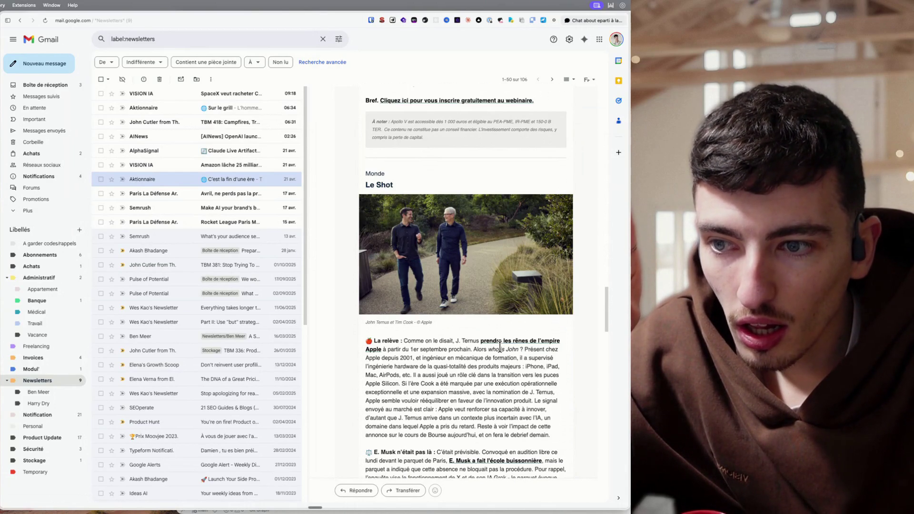
pyautogui.moveTo(410, 350); pyautogui.dragTo(465, 349)
pyautogui.click(465, 349)
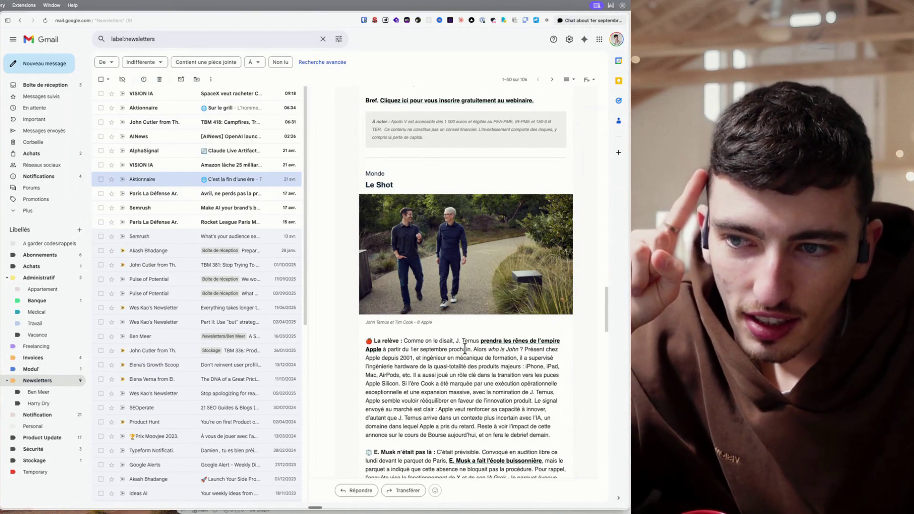
# Scroll on to Le Shot, highlighting the Apple hardware engineering line and the word produit.
pyautogui.scroll(-1, 463, 350)
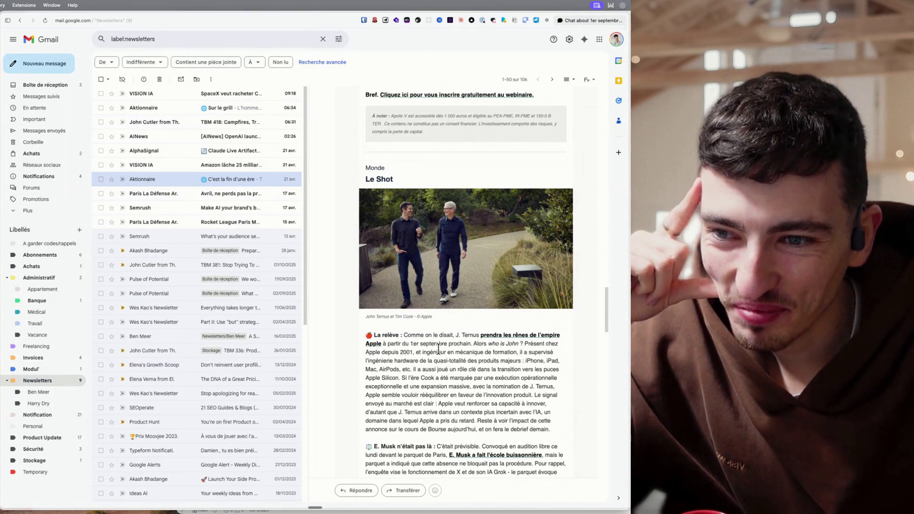
pyautogui.scroll(-1, 440, 352)
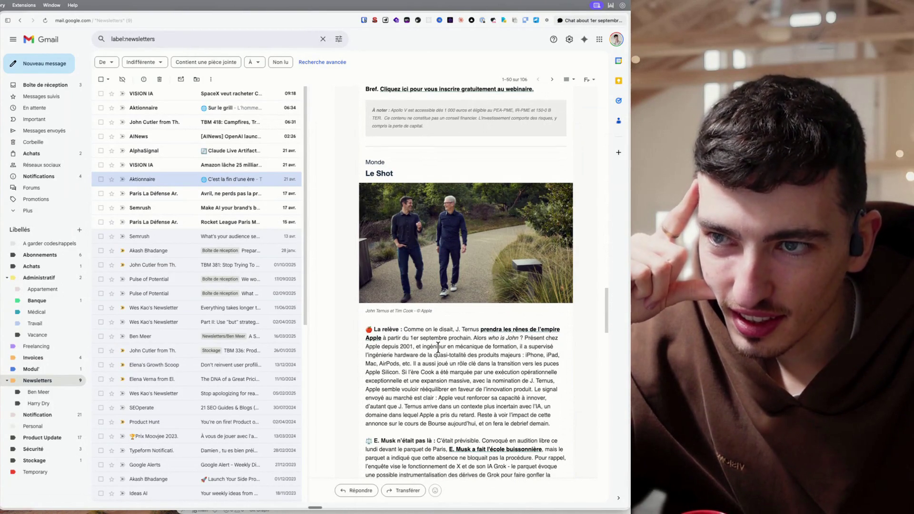
pyautogui.scroll(-1, 438, 348)
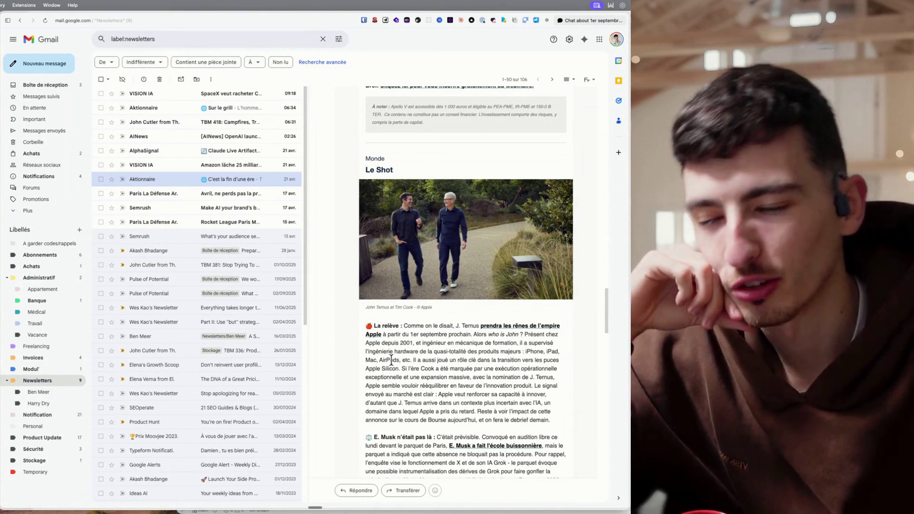
pyautogui.moveTo(374, 351); pyautogui.dragTo(478, 352)
pyautogui.click(477, 352)
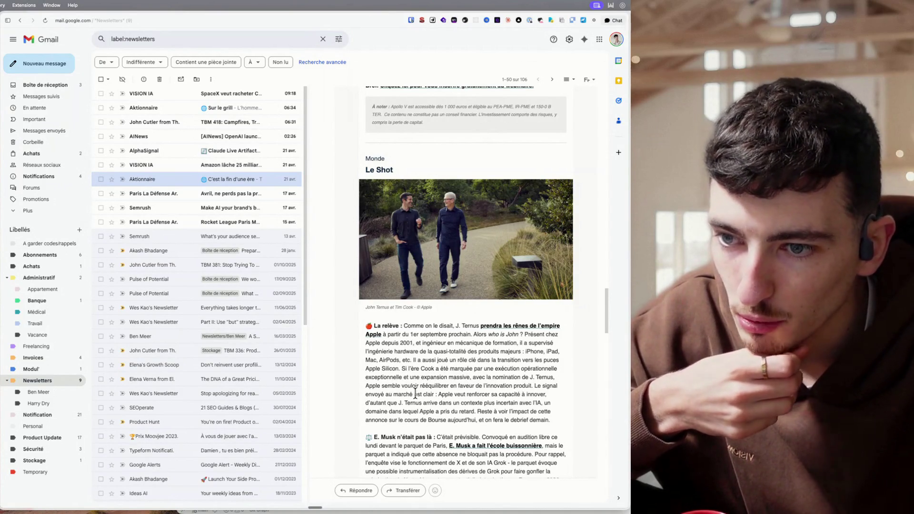
pyautogui.moveTo(531, 386); pyautogui.dragTo(515, 387)
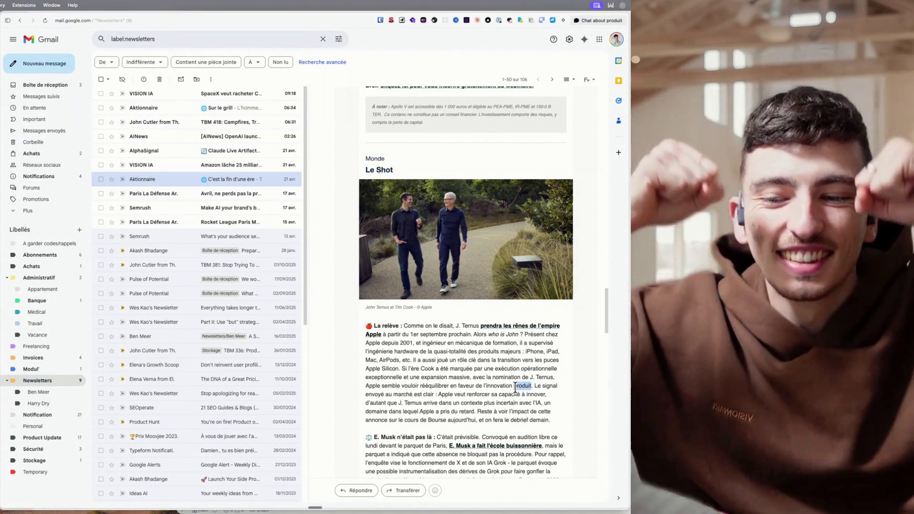
# Select the word produit, scroll on, and highlight the line about today's share price reaction.
pyautogui.click(515, 387)
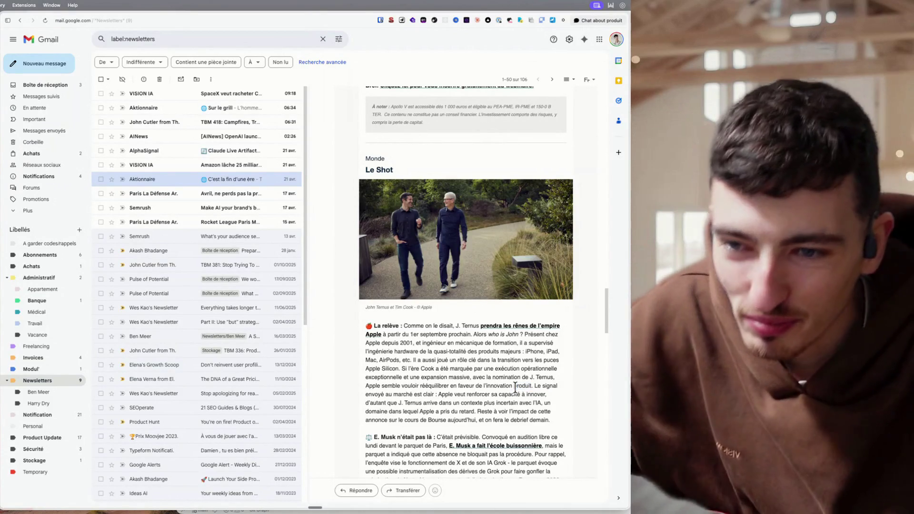
pyautogui.doubleClick(527, 389)
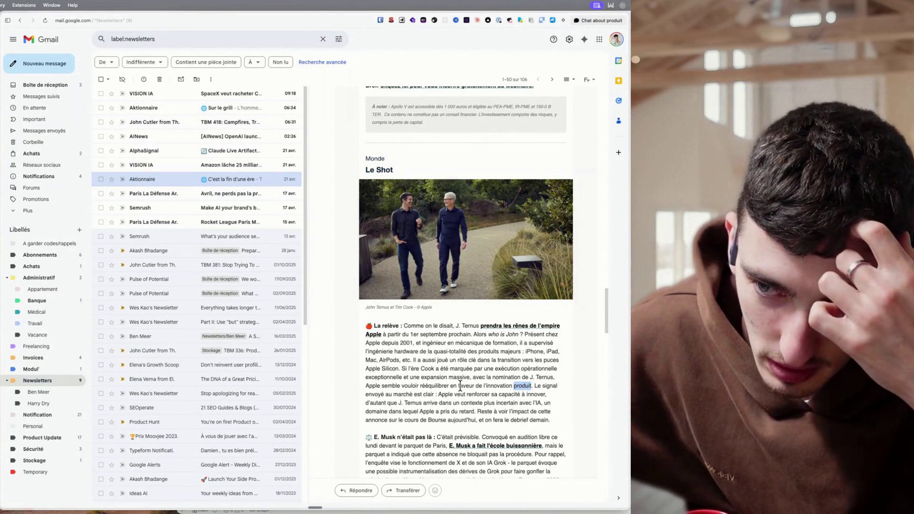
pyautogui.scroll(-1, 496, 401)
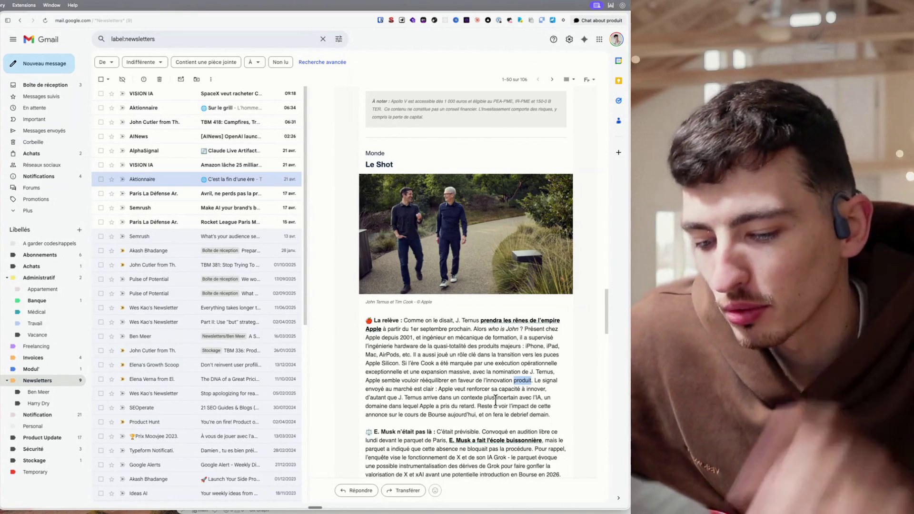
pyautogui.scroll(-1, 496, 401)
pyautogui.scroll(-1, 501, 398)
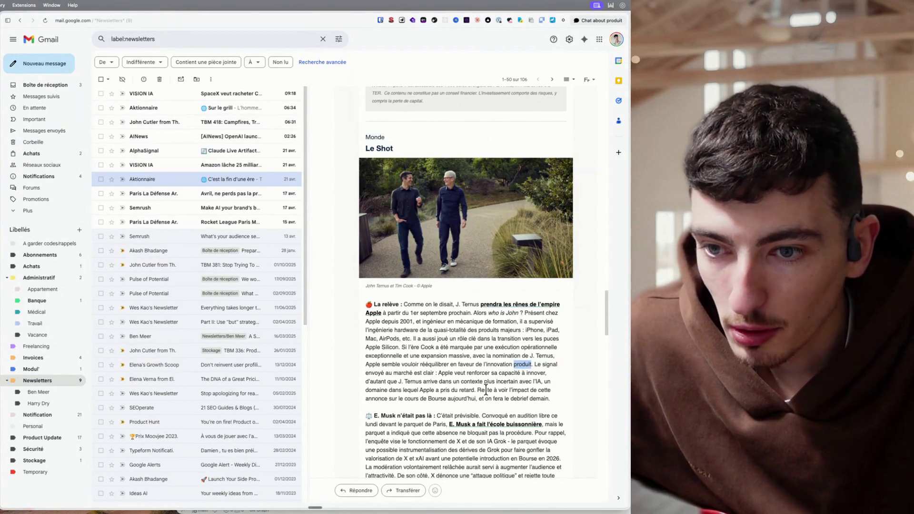
pyautogui.click(466, 382)
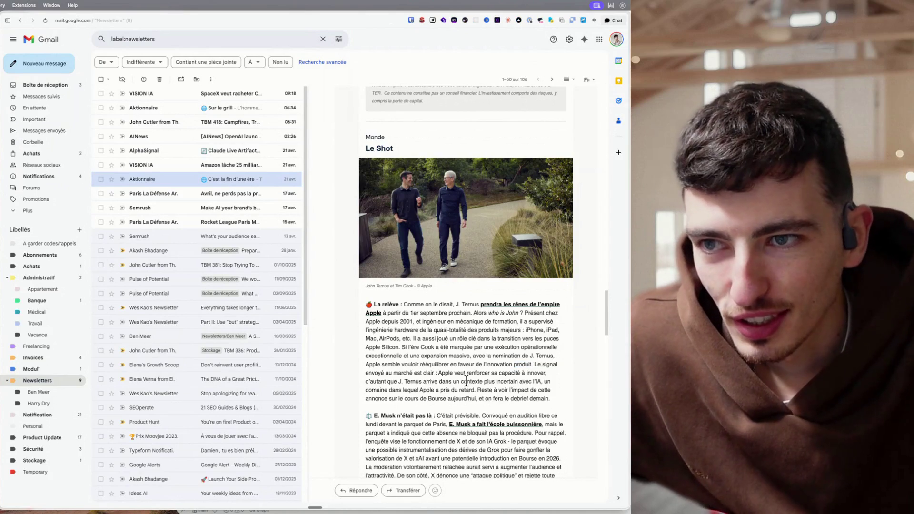
pyautogui.scroll(-3, 466, 382)
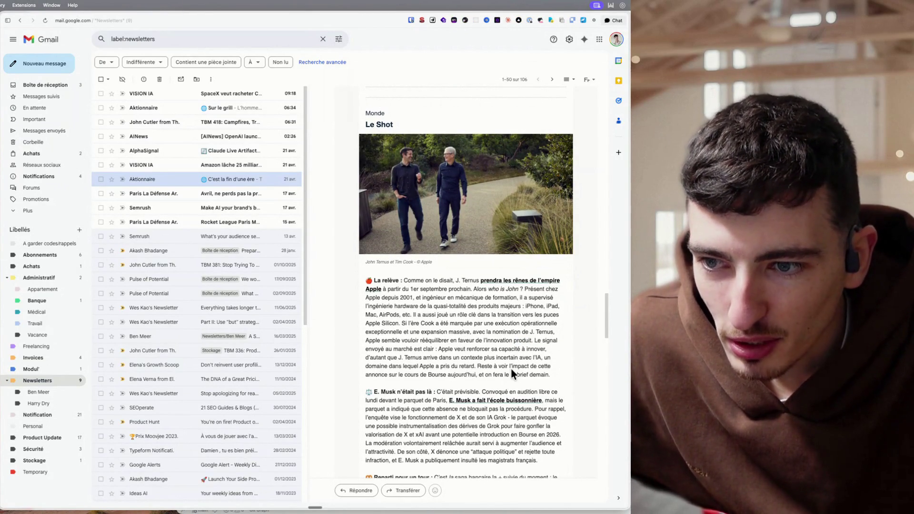
pyautogui.moveTo(428, 375); pyautogui.dragTo(507, 375)
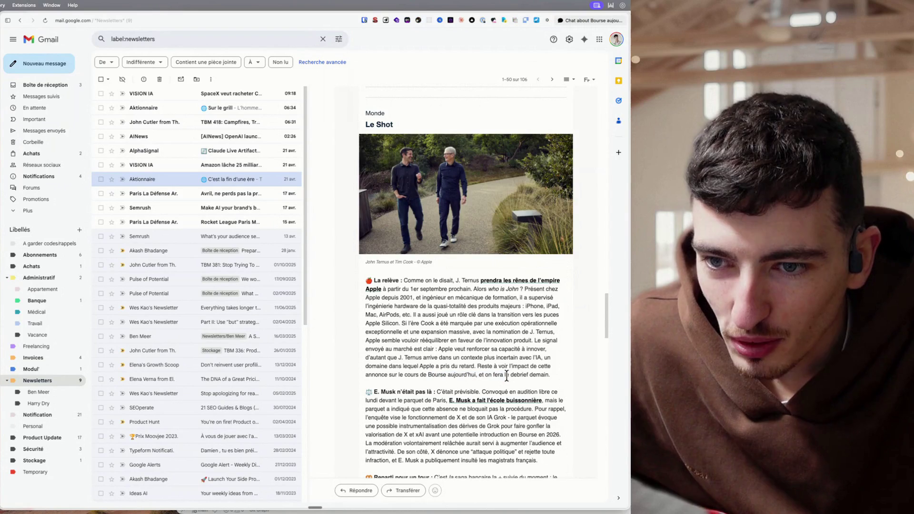
pyautogui.scroll(-1, 506, 376)
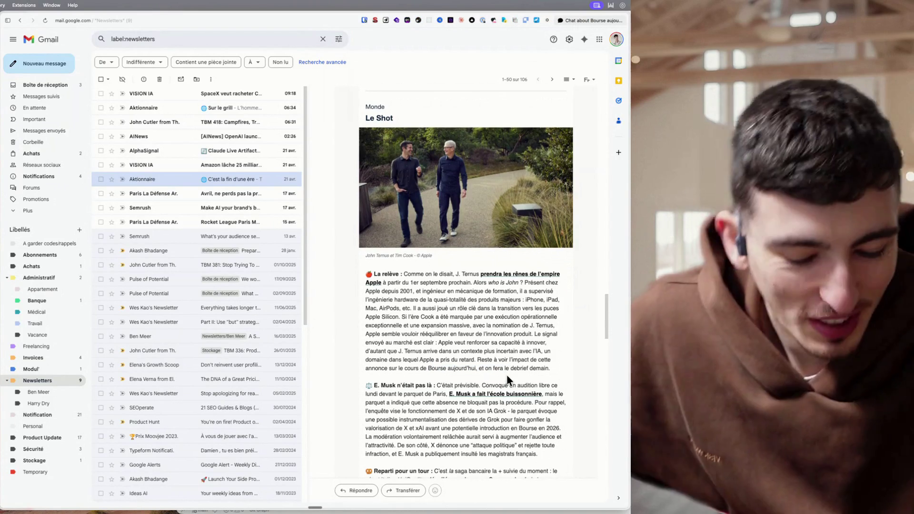
# Search Google for 'cours de bourse apple' and view its 5-day and 1-month charts.
pyautogui.press('super+t')
pyautogui.write('cours')
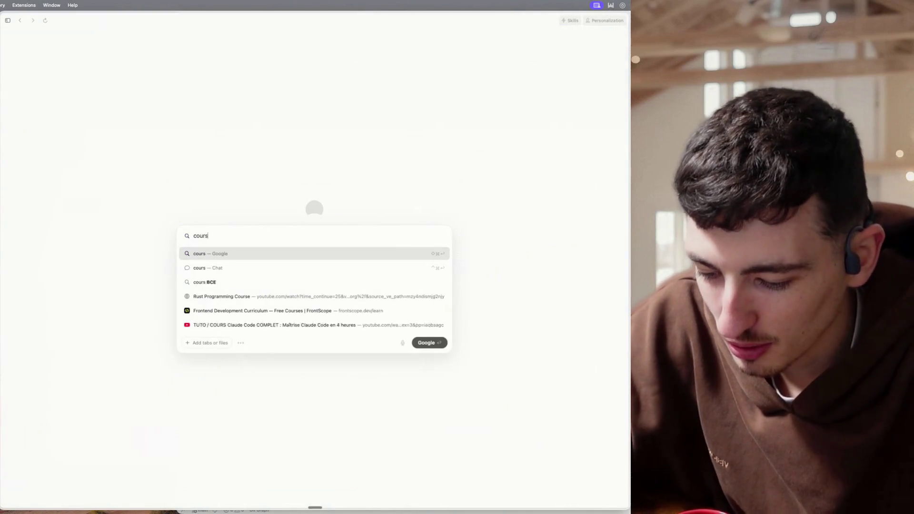
pyautogui.write(' de bourse apple')
pyautogui.press('Return')
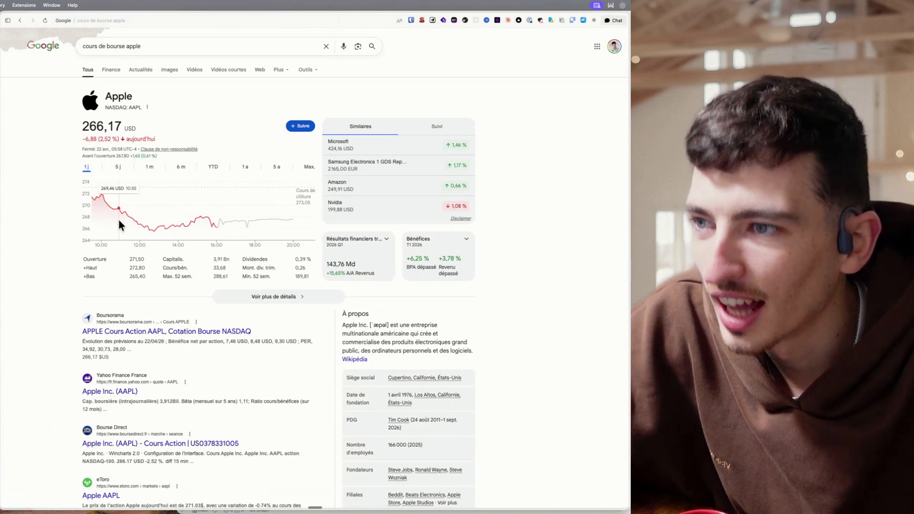
pyautogui.click(118, 168)
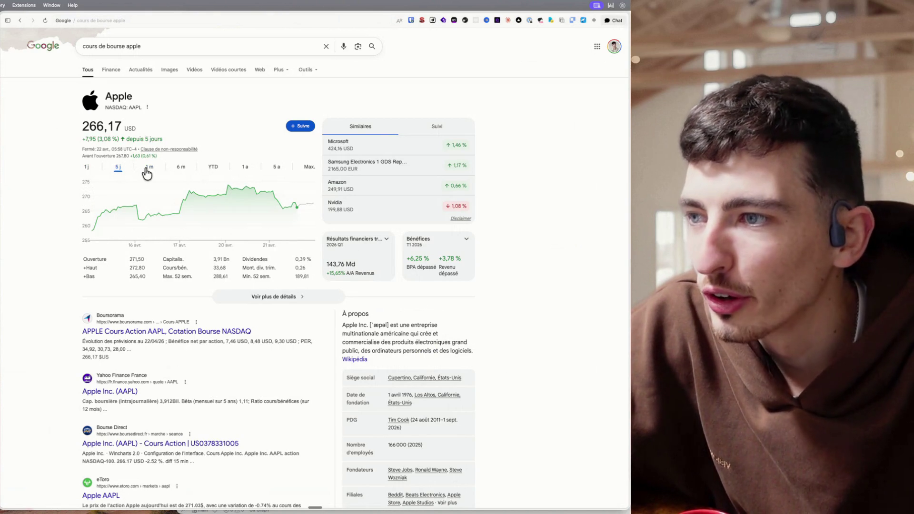
pyautogui.click(145, 168)
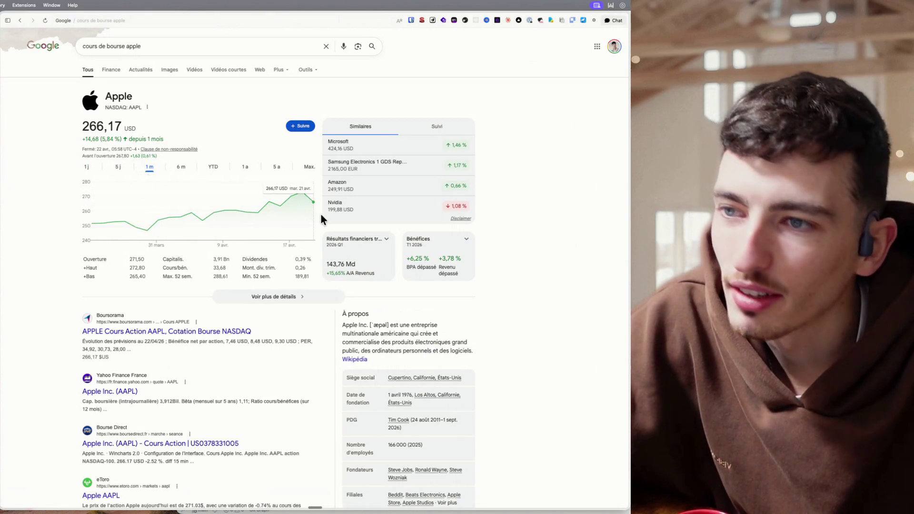
pyautogui.hotkey('ctrl', 'Tab')
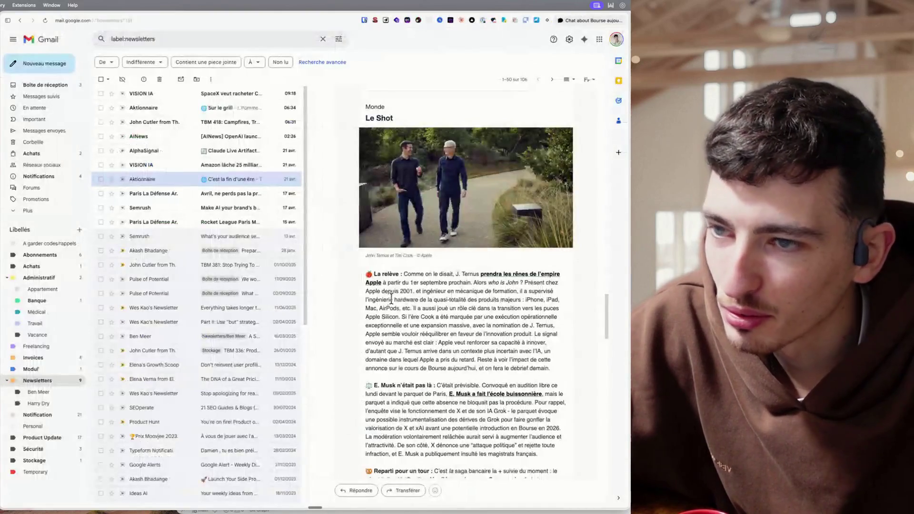
# Scroll the Aktionnaire email through the UniCredit/Commerzbank item to the 'Remboursés' customs-refund story.
pyautogui.scroll(-2, 377, 344)
pyautogui.scroll(-1, 378, 344)
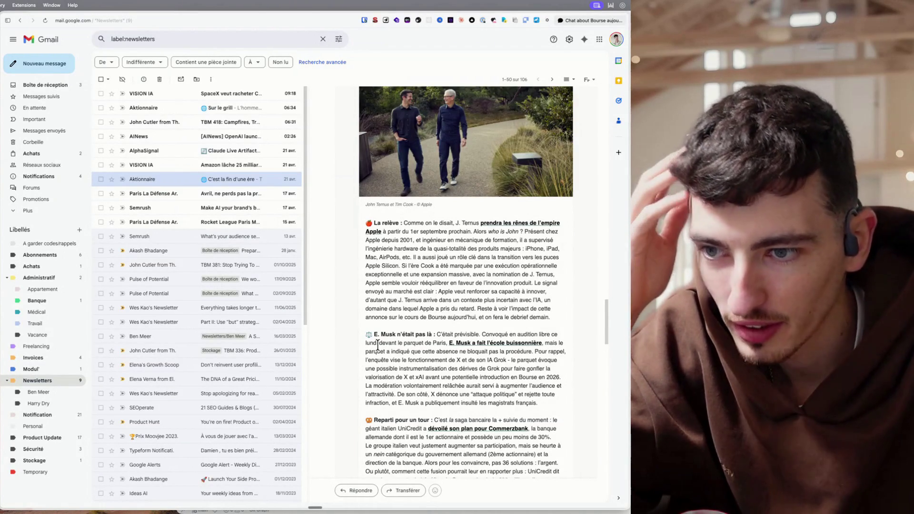
pyautogui.scroll(-2, 381, 345)
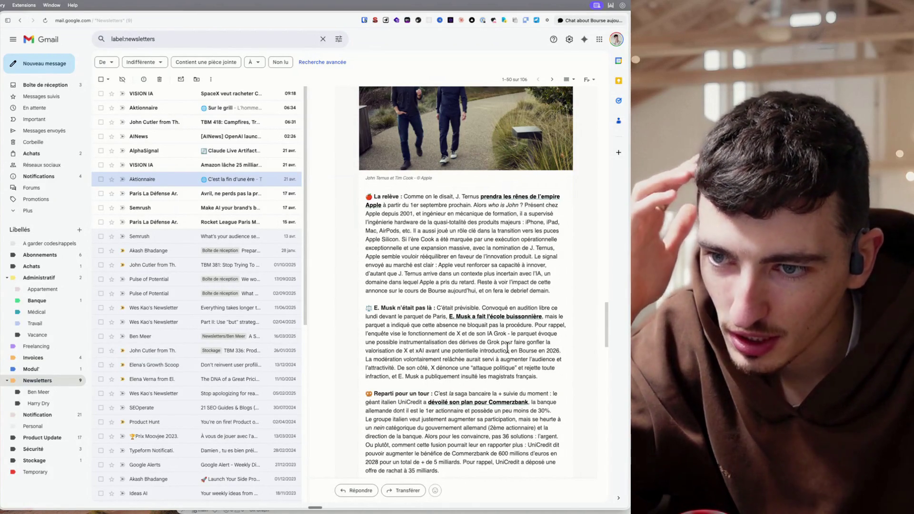
pyautogui.scroll(-1, 508, 348)
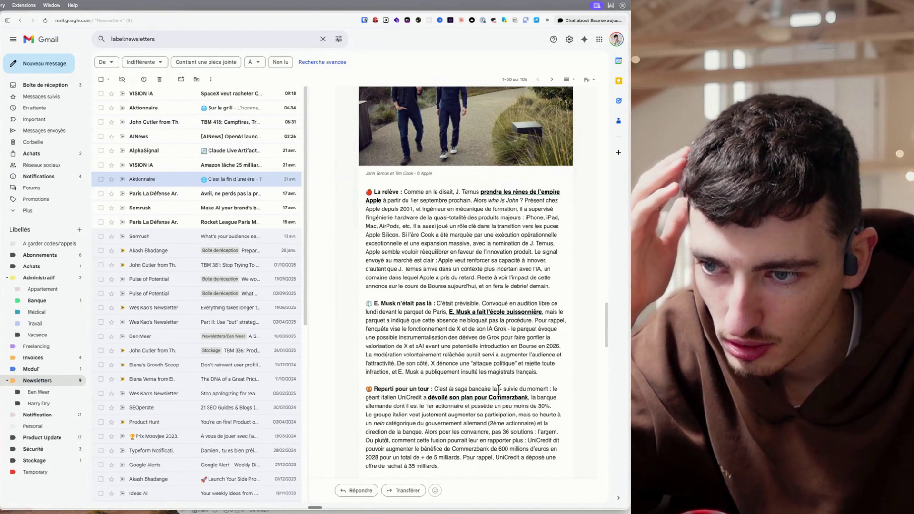
pyautogui.scroll(-2, 507, 347)
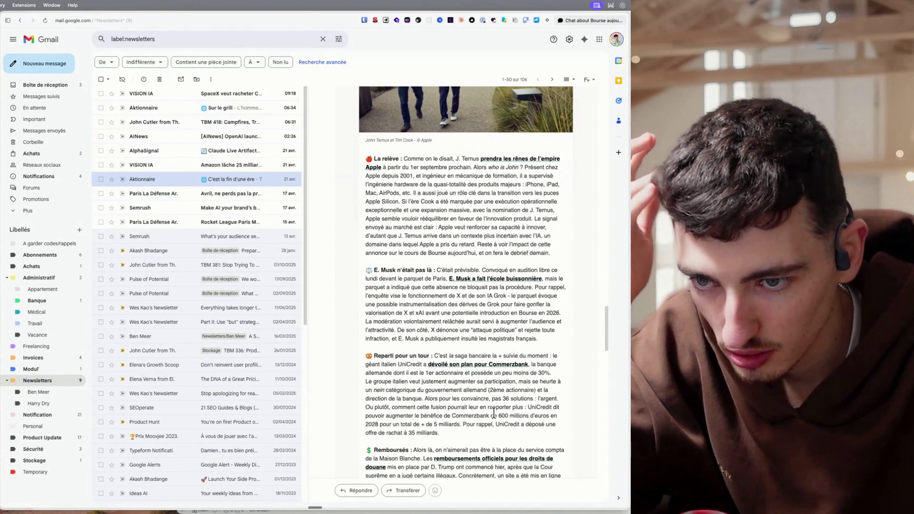
pyautogui.scroll(-2, 495, 414)
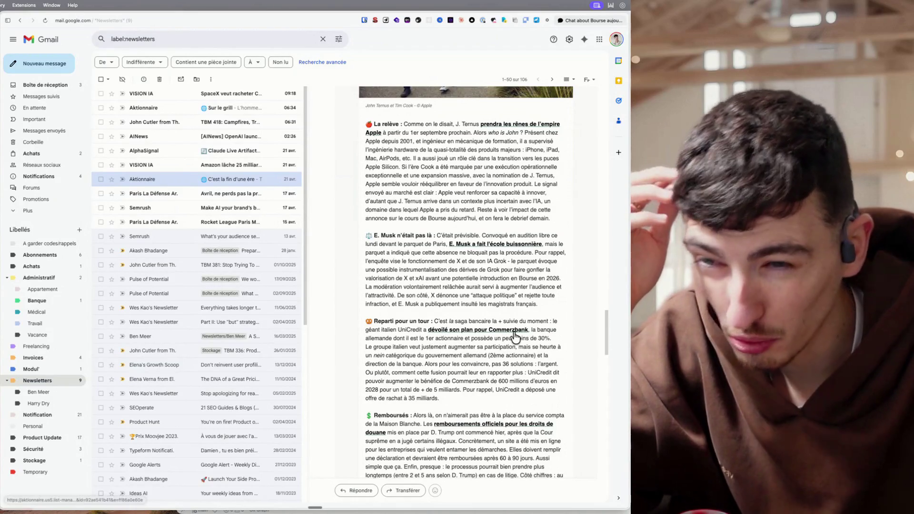
pyautogui.scroll(-1, 507, 352)
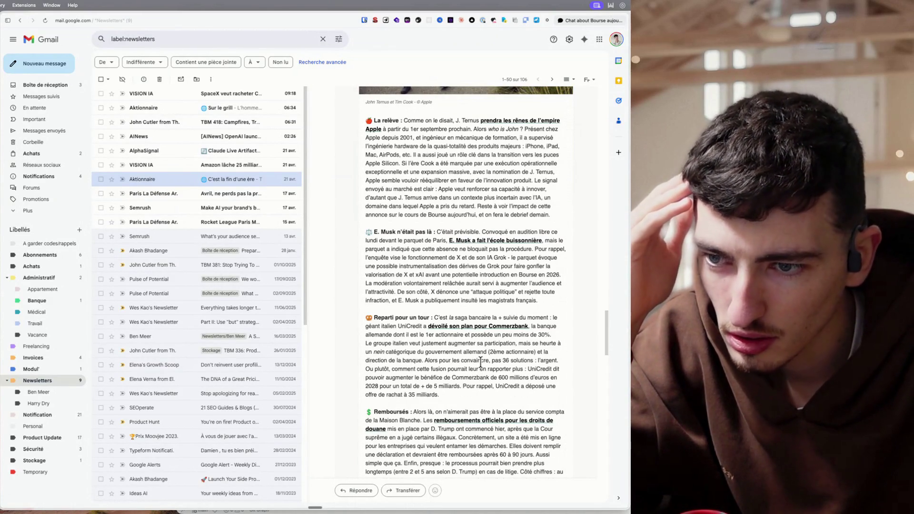
pyautogui.scroll(-1, 482, 386)
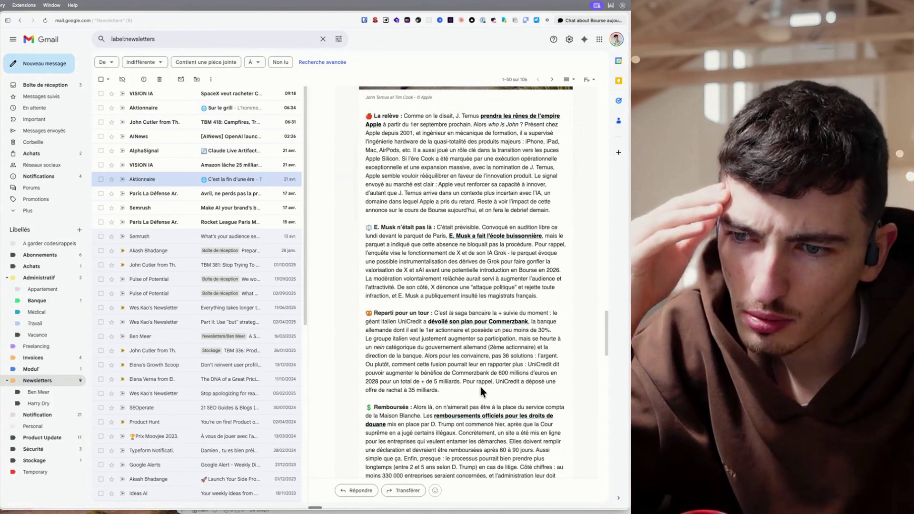
pyautogui.scroll(-1, 480, 385)
pyautogui.doubleClick(504, 380)
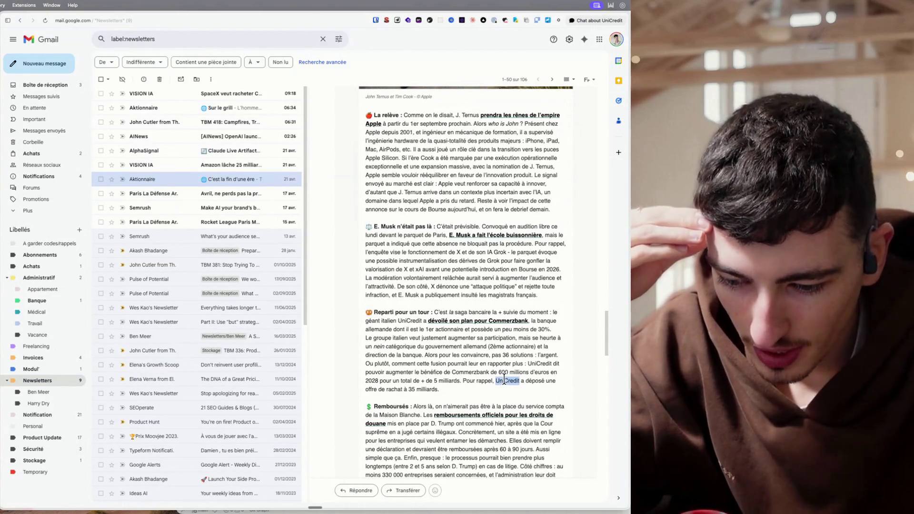
pyautogui.click(504, 380)
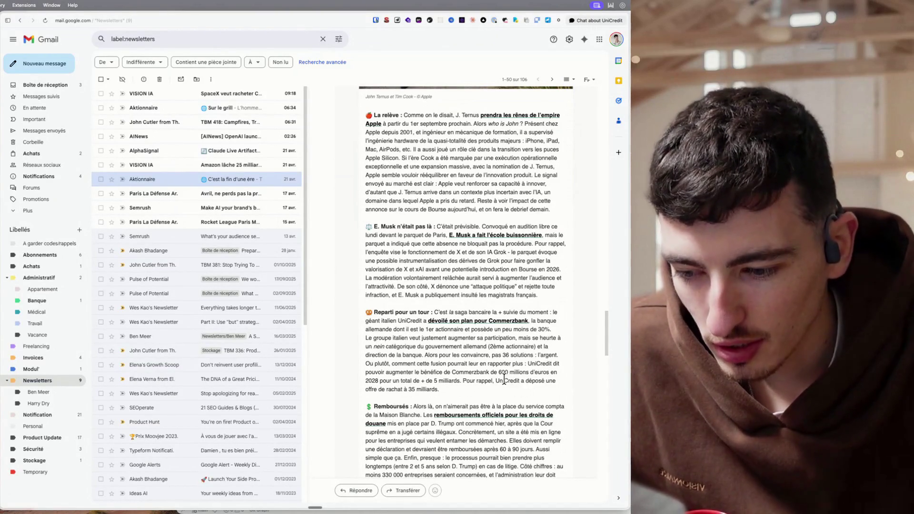
pyautogui.press('super+t')
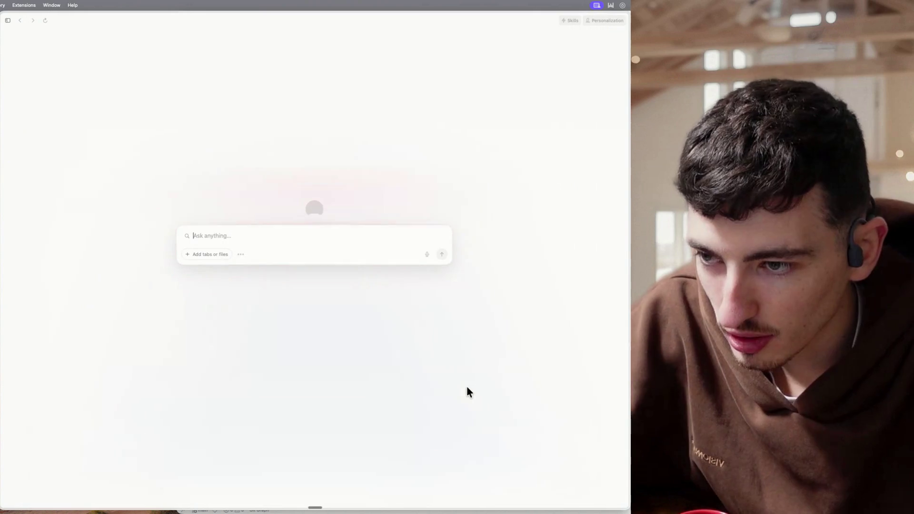
# Google "nombre d'employés apple" in a new tab, then go back to the Aktionnaire email in Gmail.
pyautogui.write("nombre d'empl")
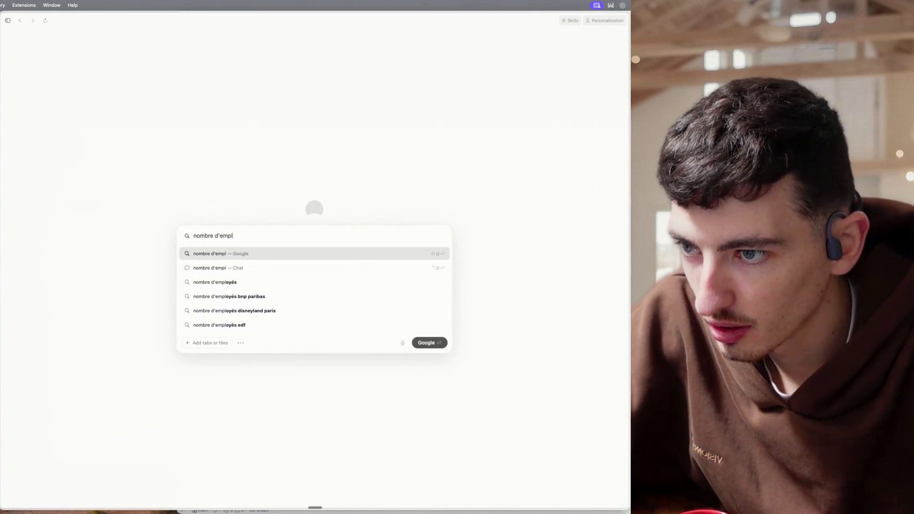
pyautogui.press('Down')
pyautogui.press('Down')
pyautogui.write('apple')
pyautogui.press('Return')
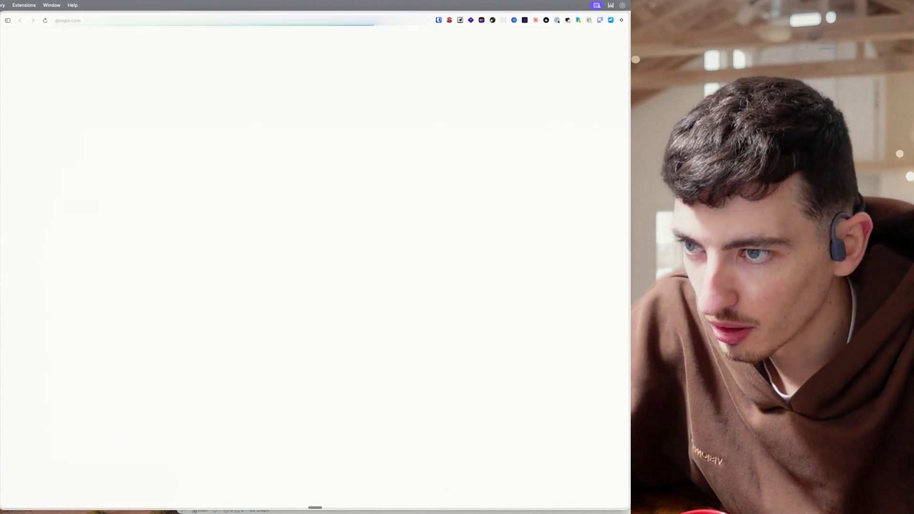
pyautogui.hotkey('ctrl', 'Tab')
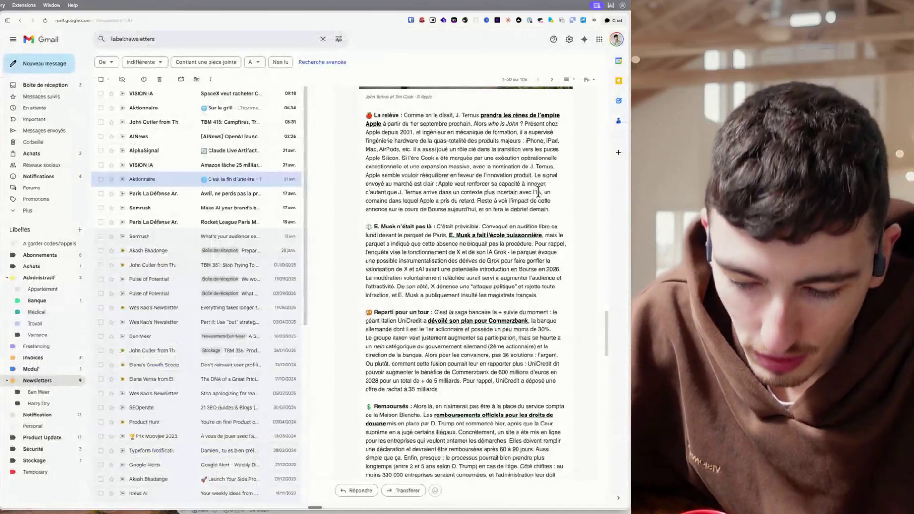
pyautogui.scroll(-1, 496, 288)
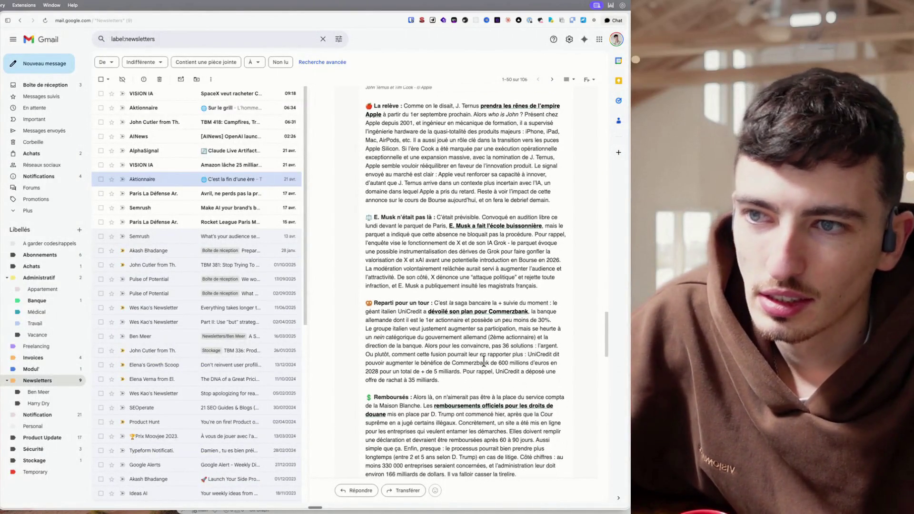
pyautogui.scroll(-2, 484, 362)
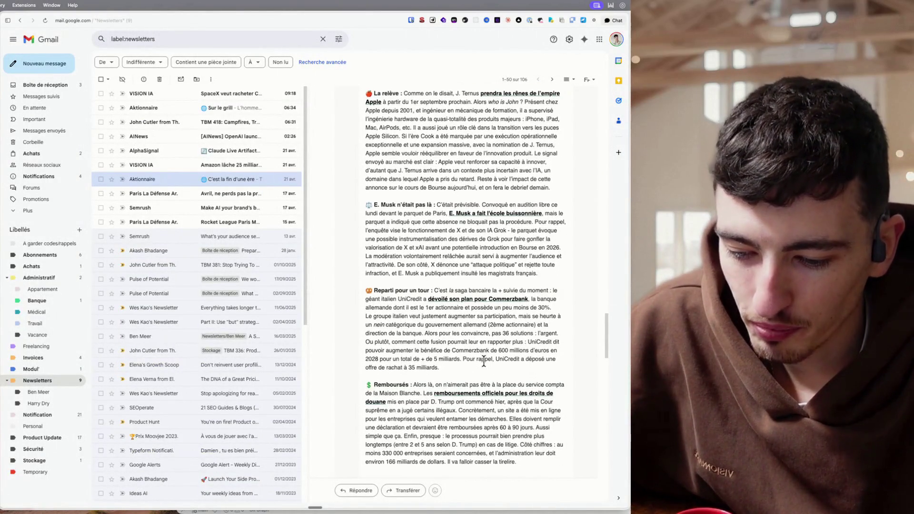
pyautogui.scroll(-5, 454, 350)
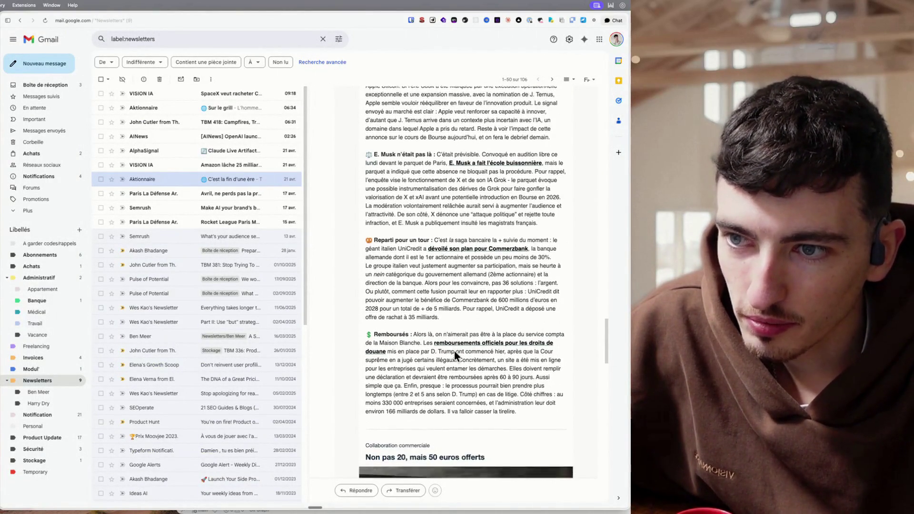
pyautogui.scroll(-1, 455, 351)
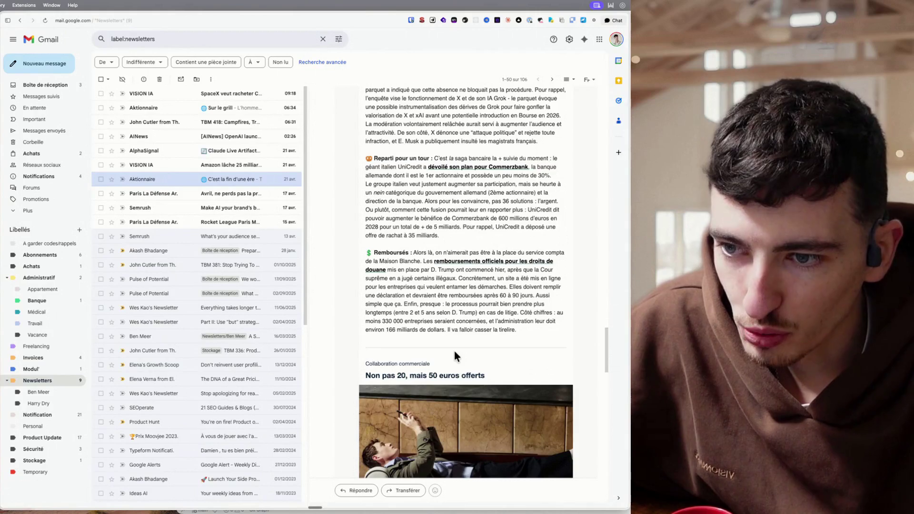
pyautogui.scroll(-2, 454, 353)
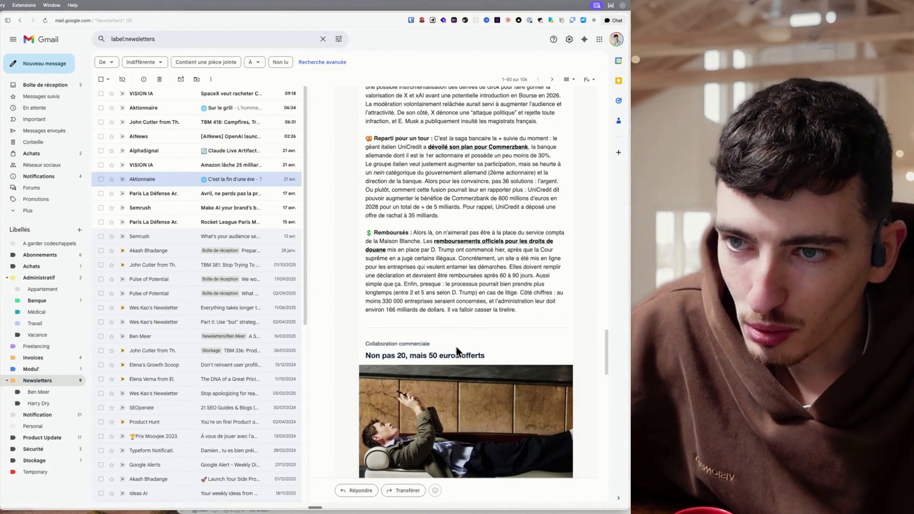
pyautogui.scroll(-3, 476, 328)
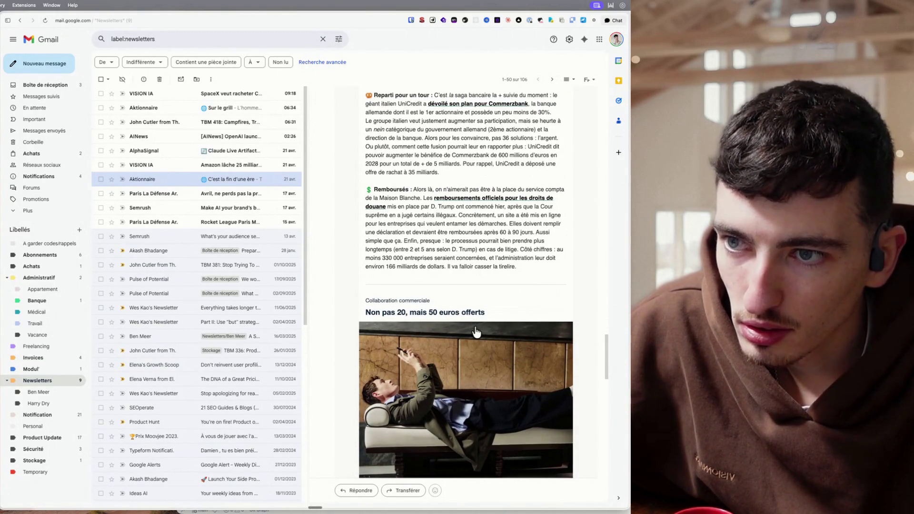
pyautogui.scroll(-1, 483, 339)
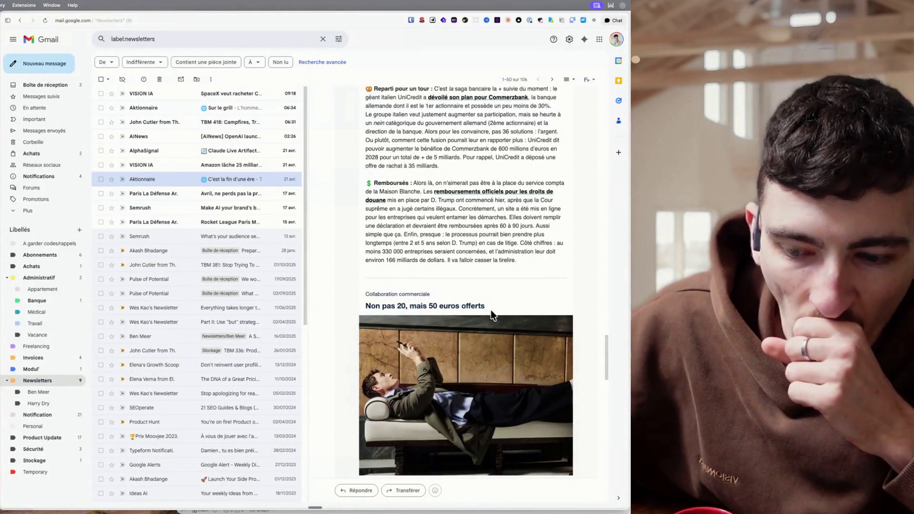
pyautogui.scroll(1, 491, 310)
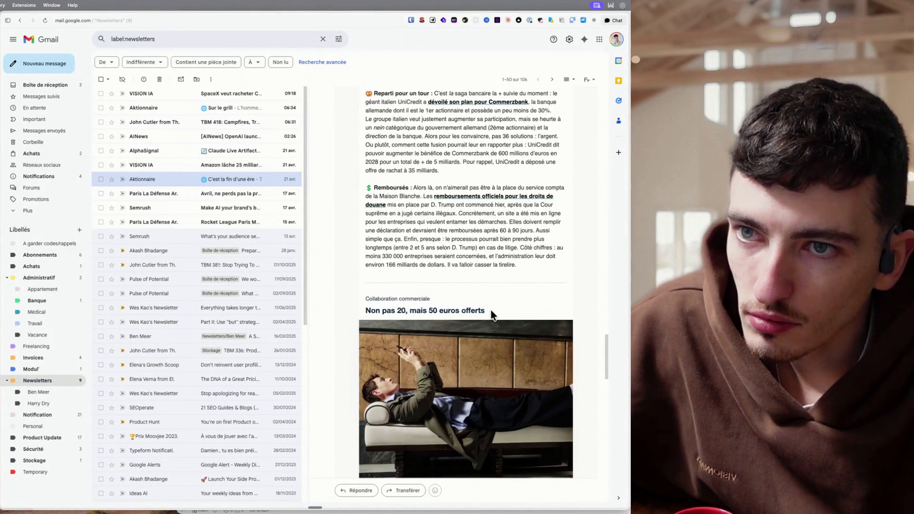
pyautogui.scroll(-3, 491, 310)
pyautogui.scroll(-1, 493, 316)
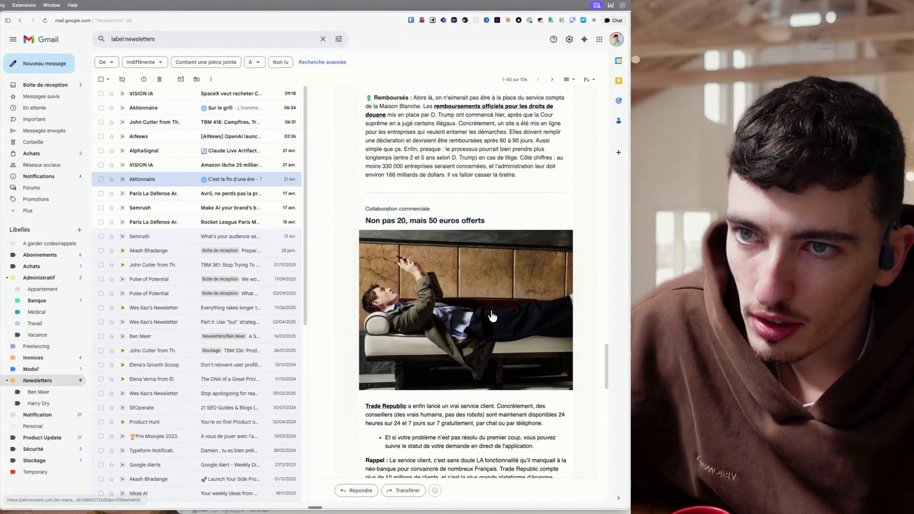
pyautogui.scroll(-1, 493, 315)
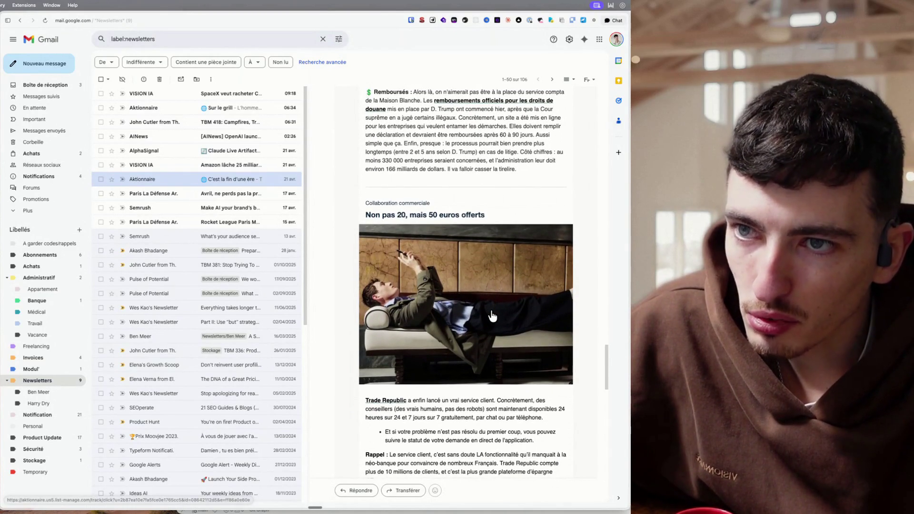
pyautogui.scroll(1, 492, 316)
pyautogui.scroll(-1, 471, 131)
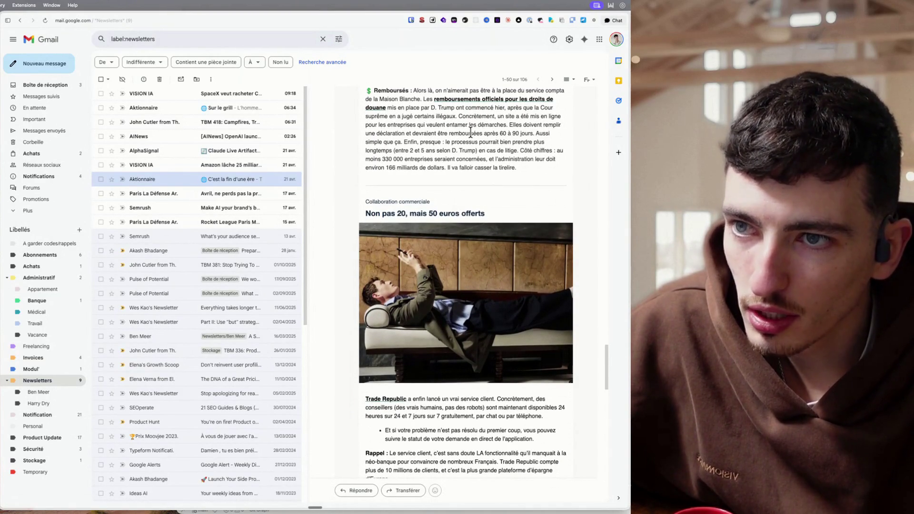
pyautogui.scroll(-1, 471, 132)
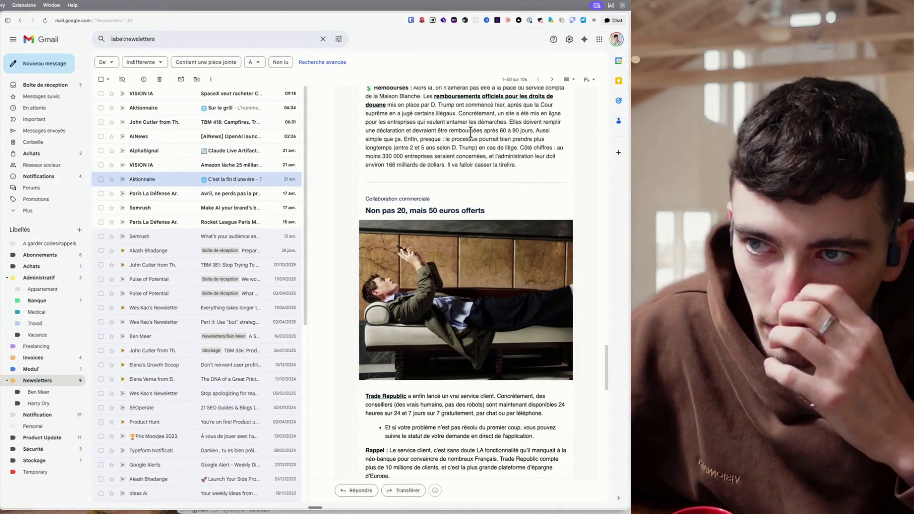
pyautogui.scroll(-3, 470, 133)
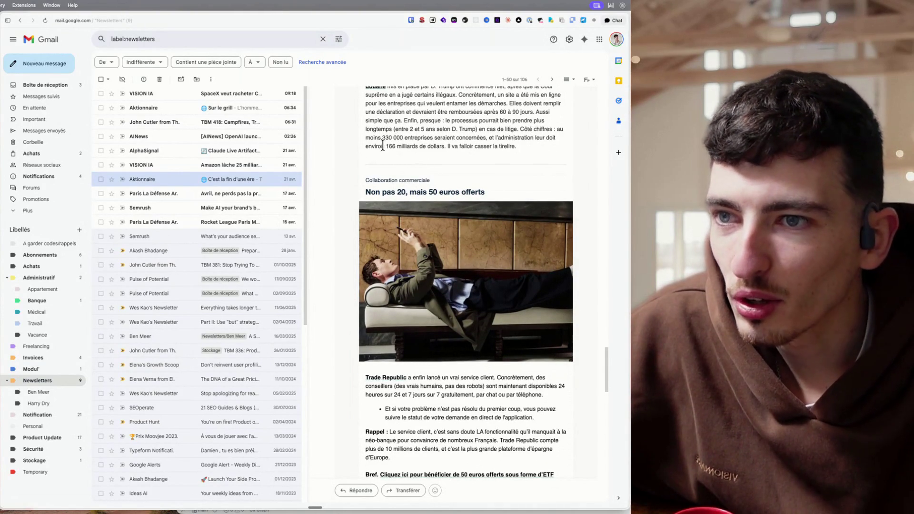
pyautogui.moveTo(391, 147); pyautogui.dragTo(397, 147)
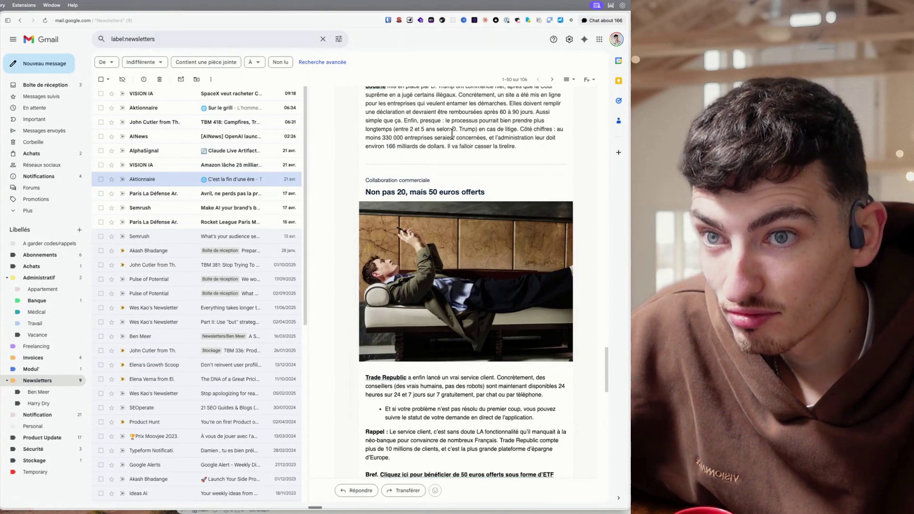
pyautogui.moveTo(450, 121)
pyautogui.mouseDown()
pyautogui.moveTo(506, 122)
pyautogui.moveTo(382, 122)
pyautogui.moveTo(386, 130)
pyautogui.moveTo(524, 130)
pyautogui.mouseUp()
pyautogui.click(417, 131)
pyautogui.click(501, 151)
# Scroll the Aktionnaire email past the Blue Origin, Deezer and Revolut items to the 'Et à part ça' briefs.
pyautogui.scroll(-1, 502, 152)
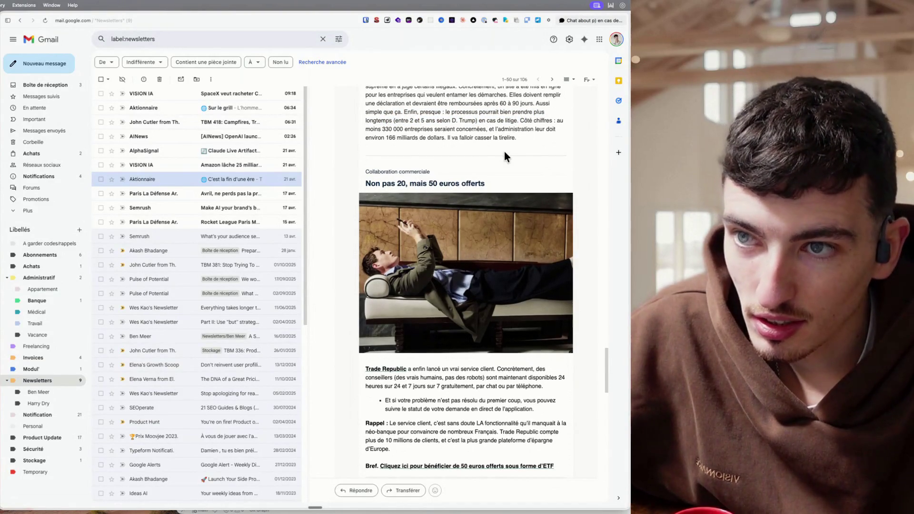
pyautogui.scroll(-2, 493, 152)
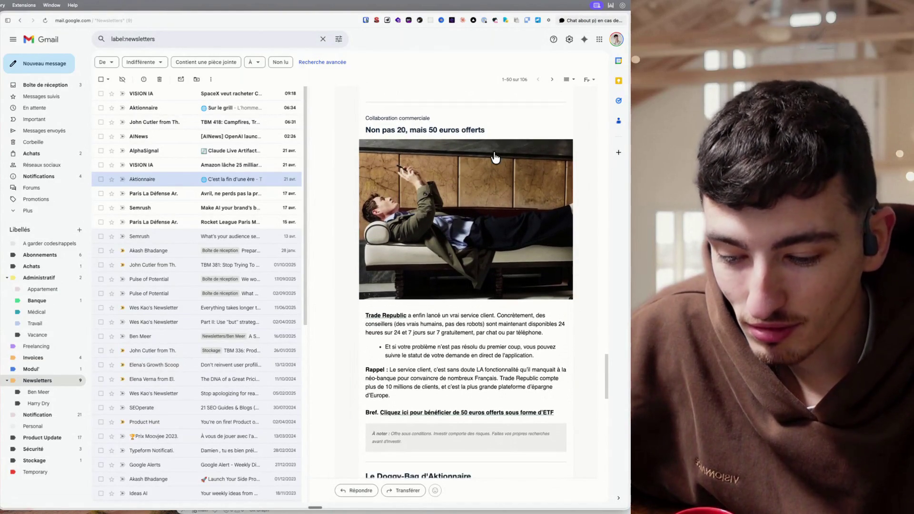
pyautogui.scroll(-1, 480, 205)
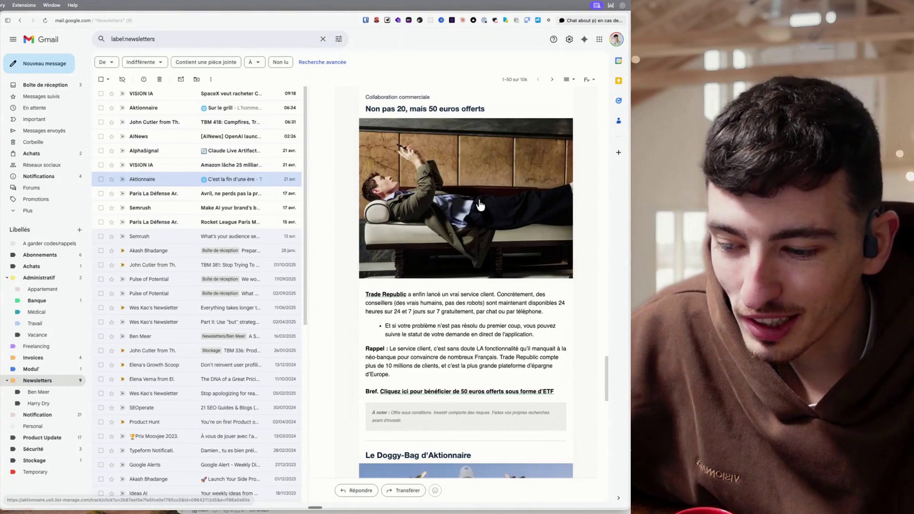
pyautogui.scroll(-1, 480, 205)
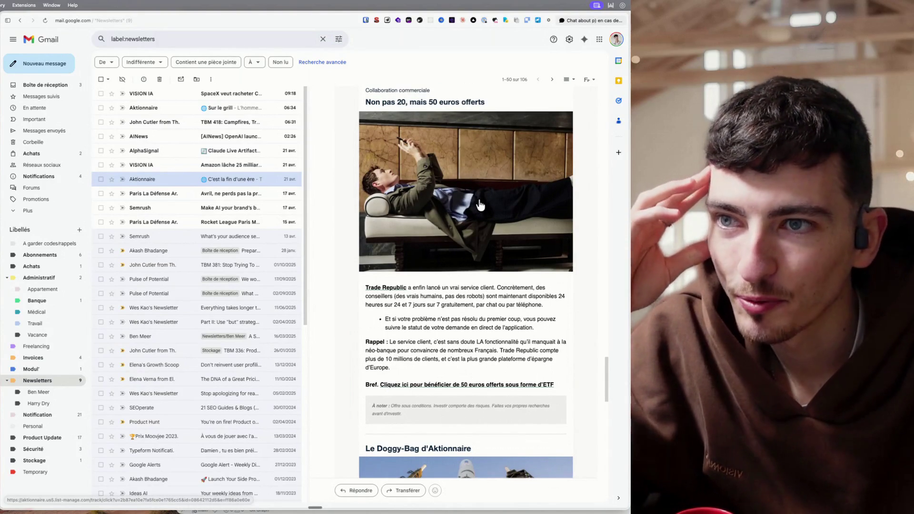
pyautogui.scroll(-10, 447, 299)
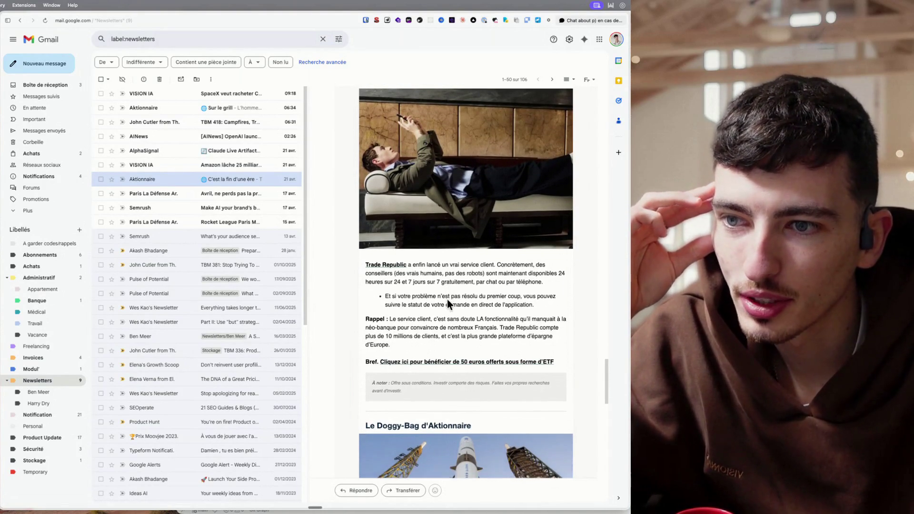
pyautogui.scroll(-3, 447, 299)
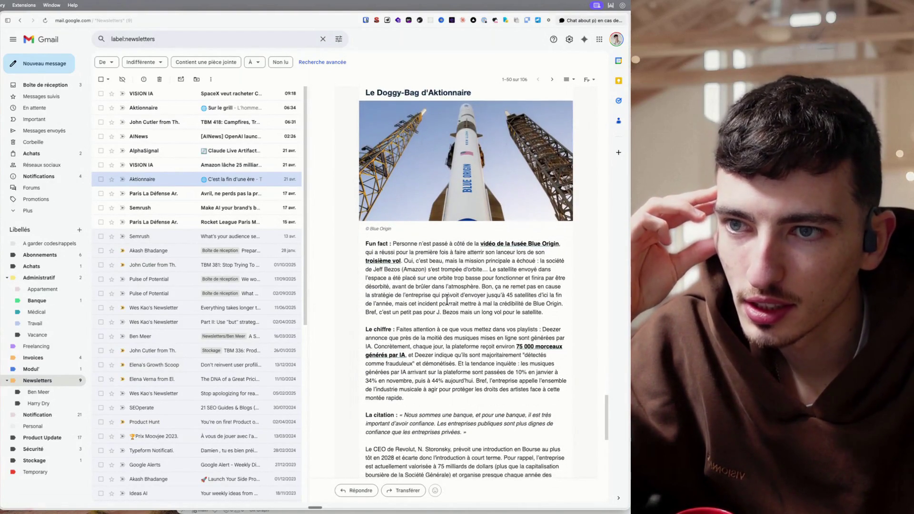
pyautogui.scroll(-1, 447, 299)
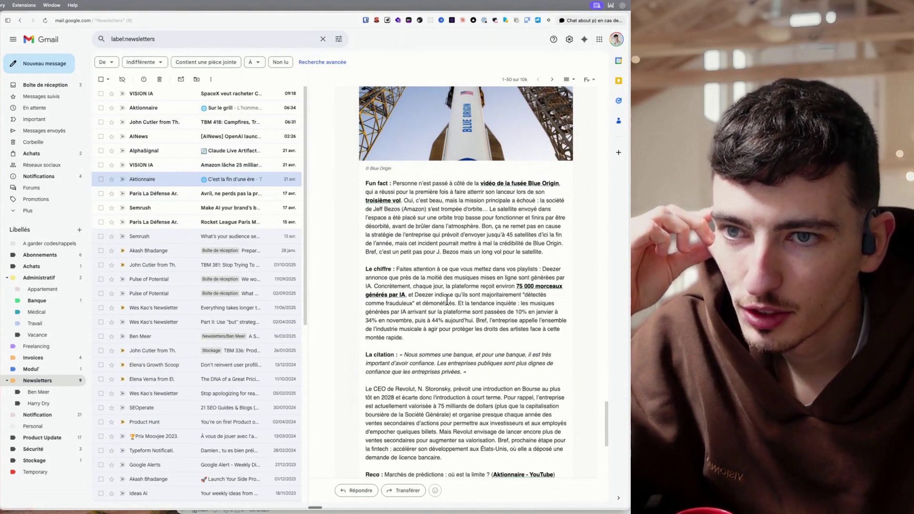
pyautogui.scroll(3, 447, 299)
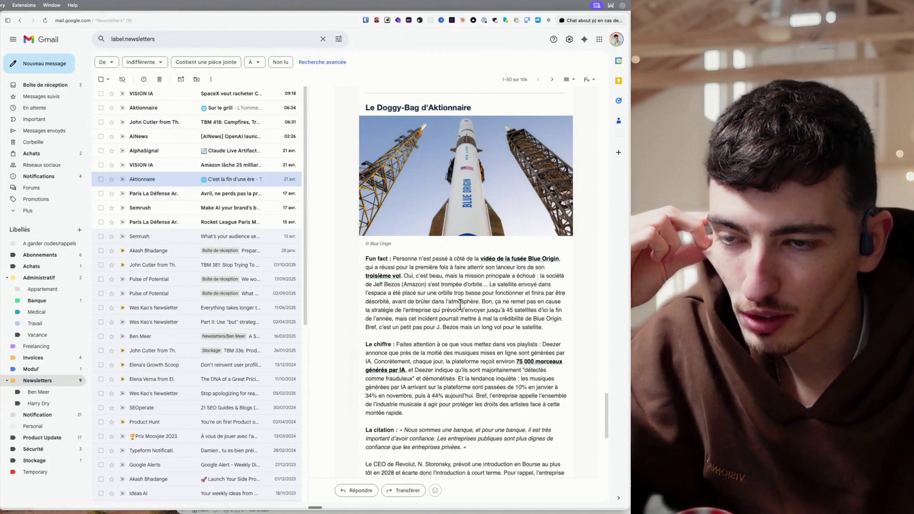
pyautogui.scroll(-1, 461, 310)
pyautogui.scroll(-5, 460, 308)
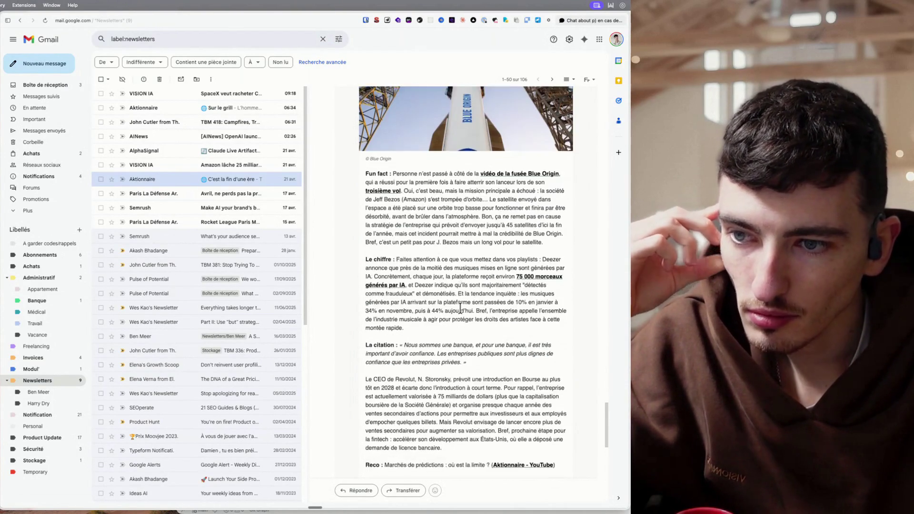
pyautogui.scroll(-1, 460, 309)
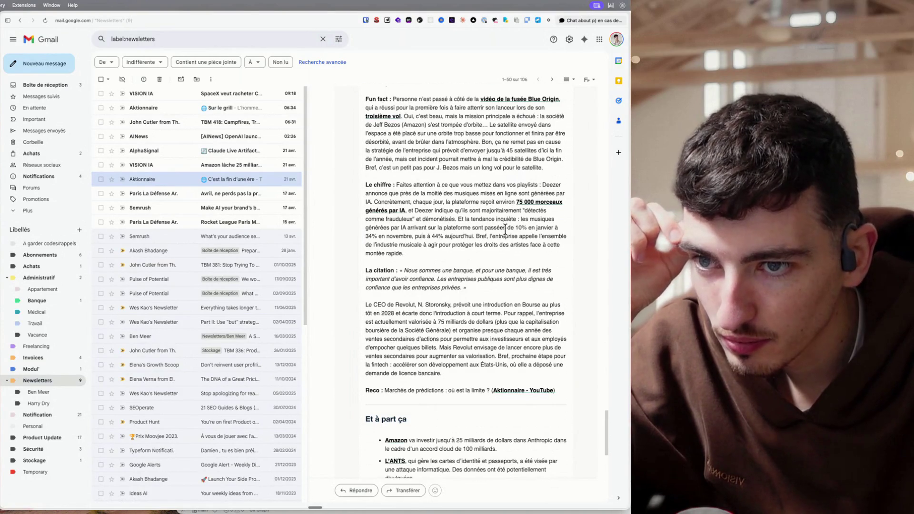
pyautogui.scroll(-3, 475, 255)
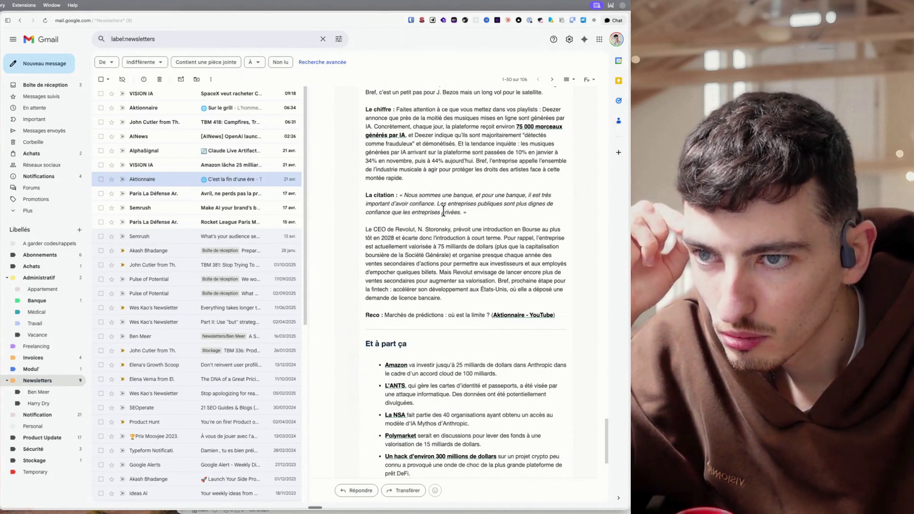
pyautogui.scroll(3, 444, 211)
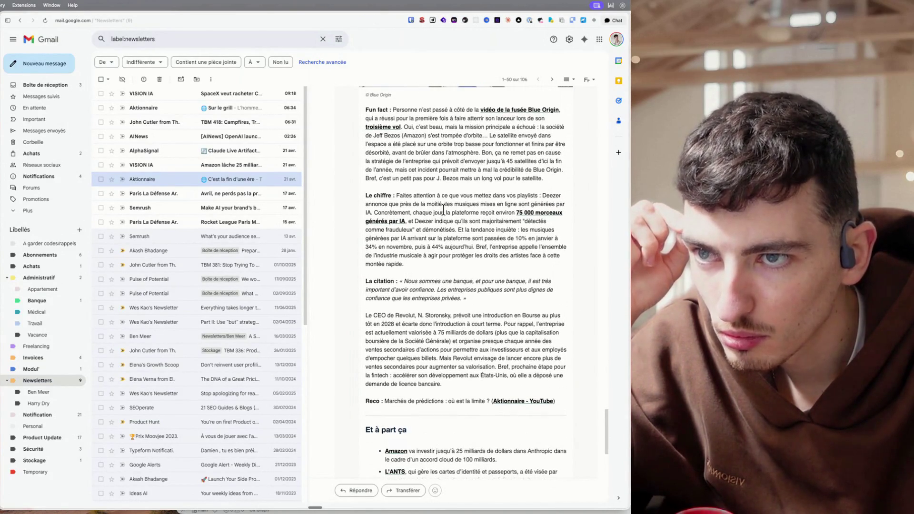
# Highlight the whole La citation quote, then clear the selection.
pyautogui.tripleClick(460, 298)
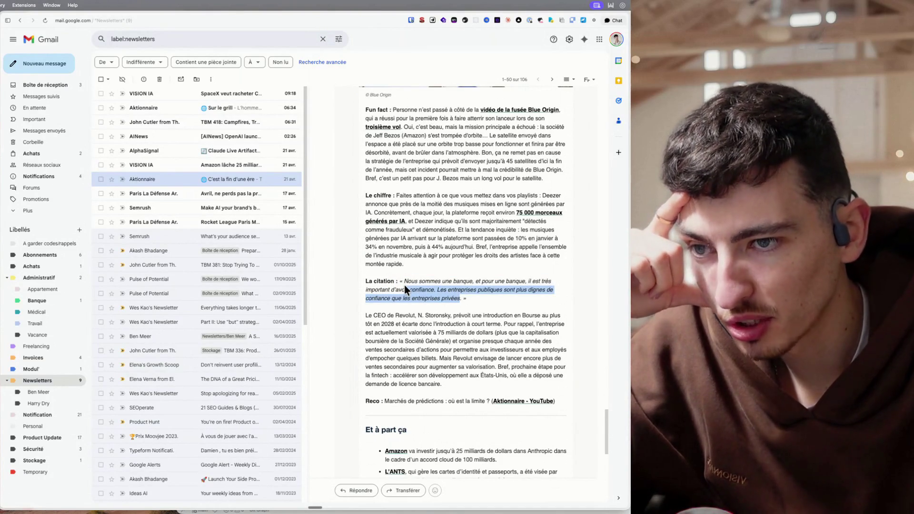
pyautogui.moveTo(404, 285)
pyautogui.mouseDown()
pyautogui.moveTo(444, 309)
pyautogui.moveTo(462, 310)
pyautogui.moveTo(459, 300)
pyautogui.mouseUp()
pyautogui.click(460, 301)
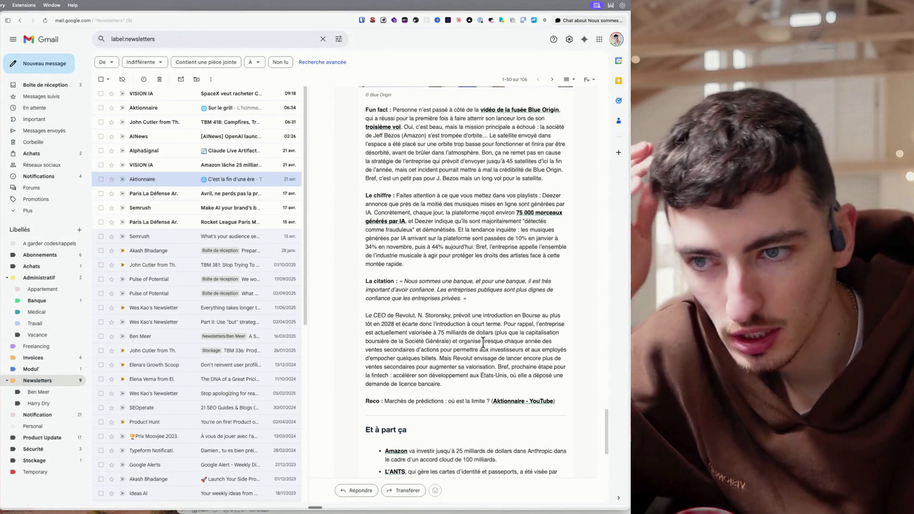
# Scroll down to the 'Et à part ça' briefs and select the '75 milliards de dollars' figure.
pyautogui.scroll(-1, 482, 342)
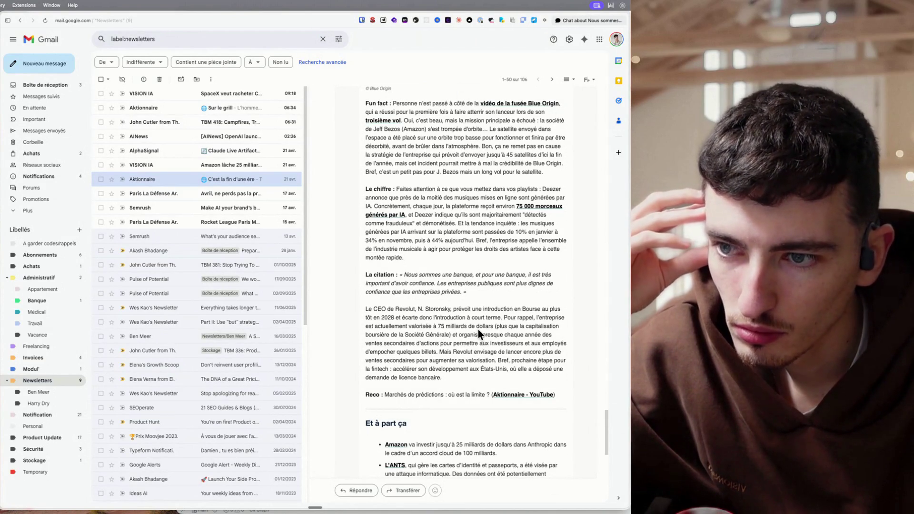
pyautogui.scroll(-1, 472, 336)
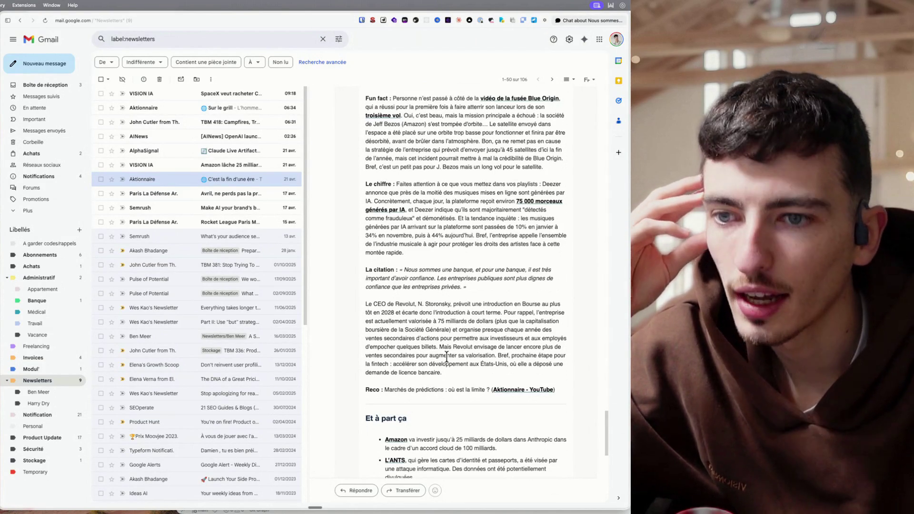
pyautogui.scroll(-1, 472, 336)
pyautogui.scroll(-5, 462, 347)
pyautogui.scroll(-2, 462, 347)
pyautogui.scroll(-1, 462, 350)
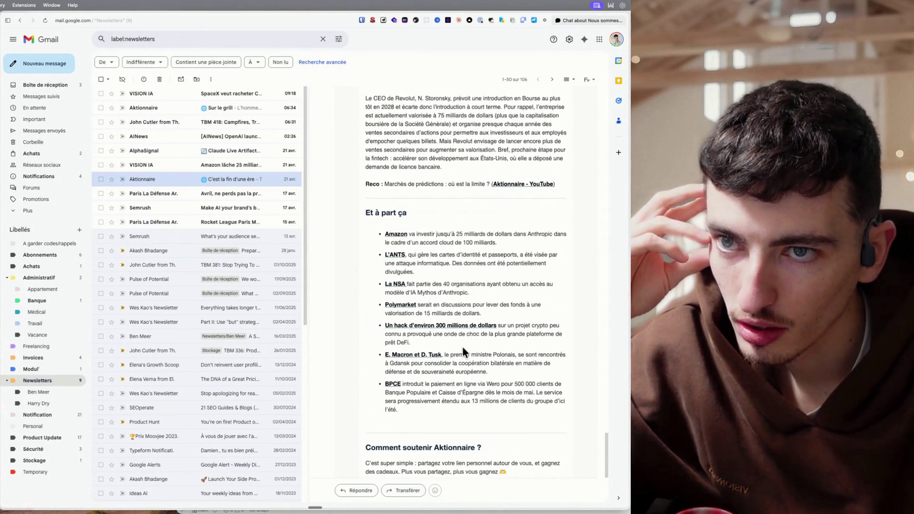
pyautogui.scroll(-1, 462, 351)
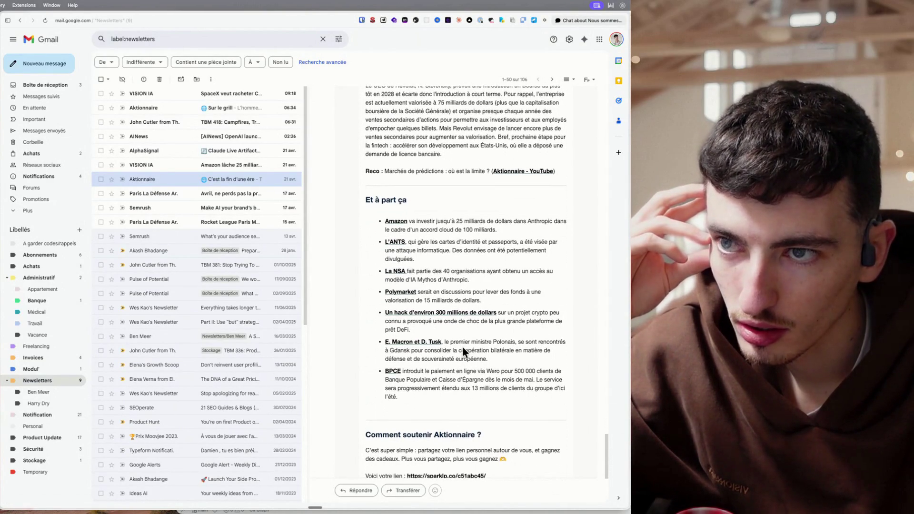
pyautogui.scroll(2, 461, 347)
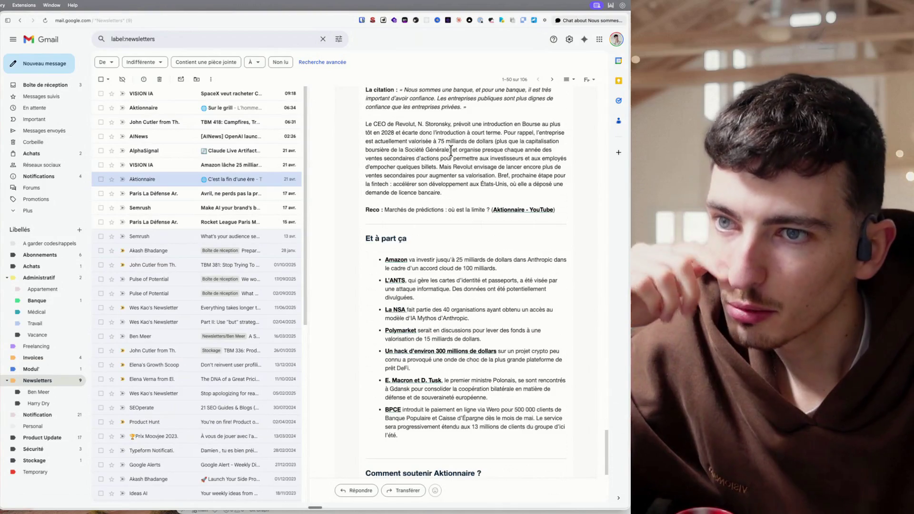
pyautogui.moveTo(437, 141); pyautogui.dragTo(491, 142)
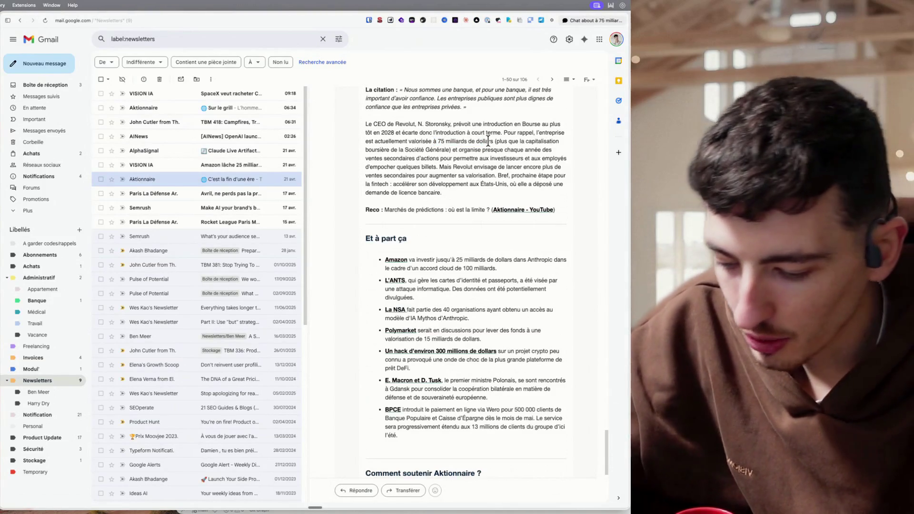
# Google 'trade republic valorisation' in a new tab, read the valuation, then return to Gmail.
pyautogui.press('super+t')
pyautogui.write('trade r')
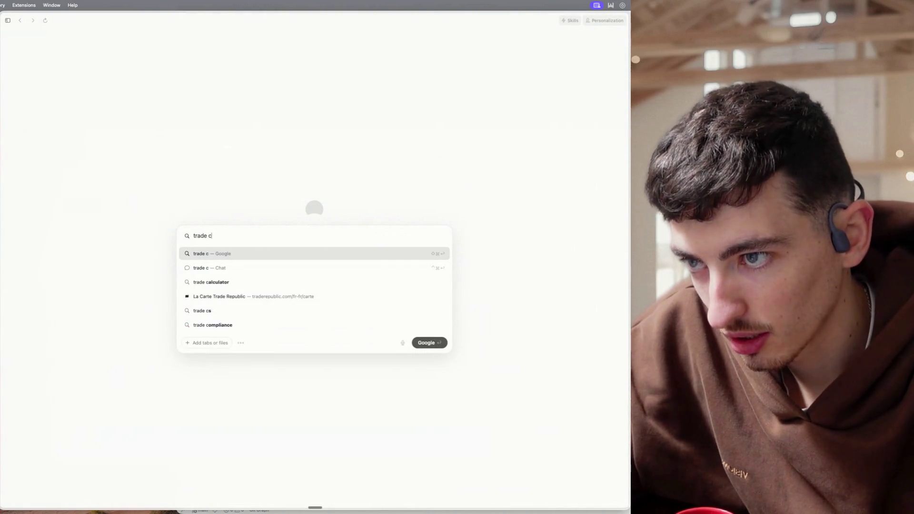
pyautogui.write('epublic valo')
pyautogui.press('Return')
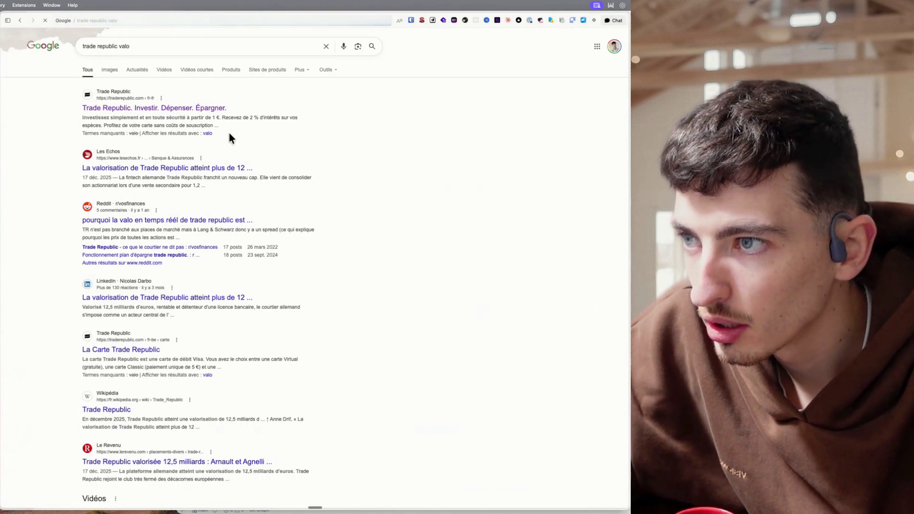
pyautogui.click(194, 47)
pyautogui.write('risai')
pyautogui.press('BackSpace')
pyautogui.press('BackSpace')
pyautogui.write('on')
pyautogui.press('Return')
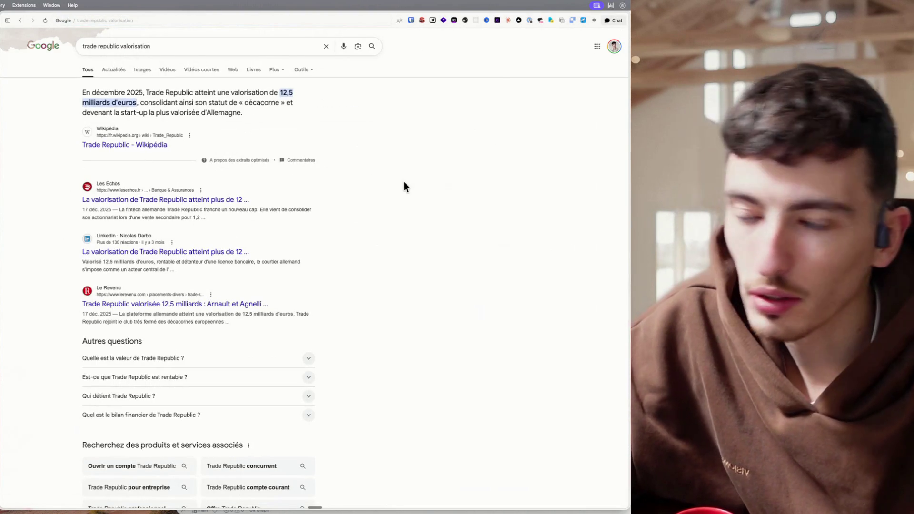
pyautogui.hotkey('ctrl', 'Tab')
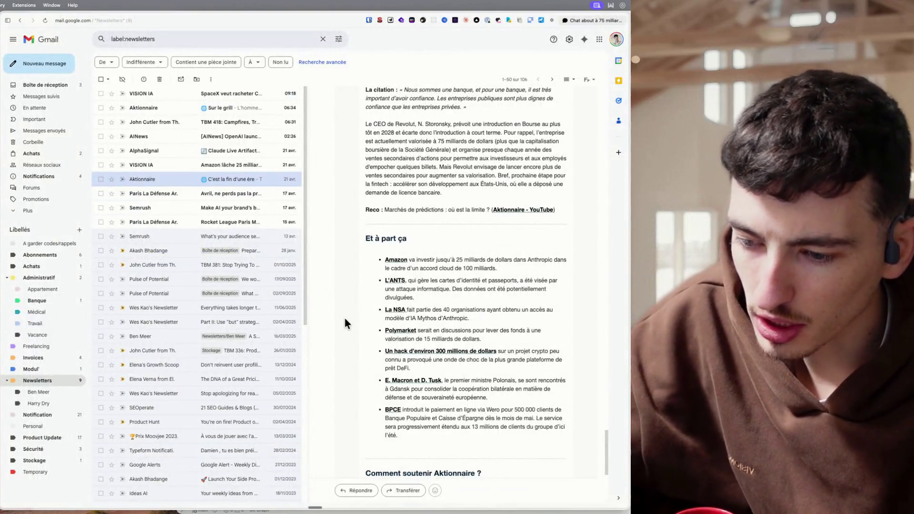
# Cycle past the Trade Republic and Apple stock tabs to the Codex Chronicle docs and skim them.
pyautogui.hotkey('ctrl', 'Tab')
pyautogui.hotkey('ctrl', 'Tab')
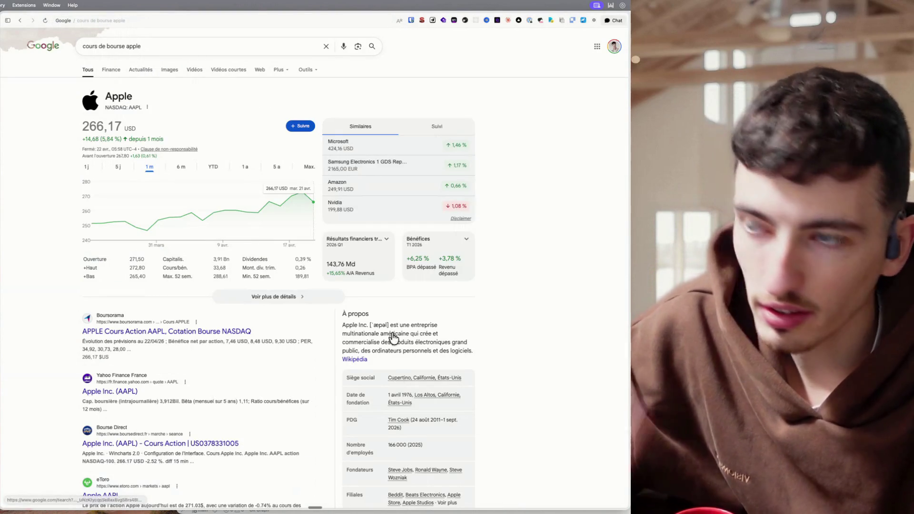
pyautogui.hotkey('ctrl', 'Tab')
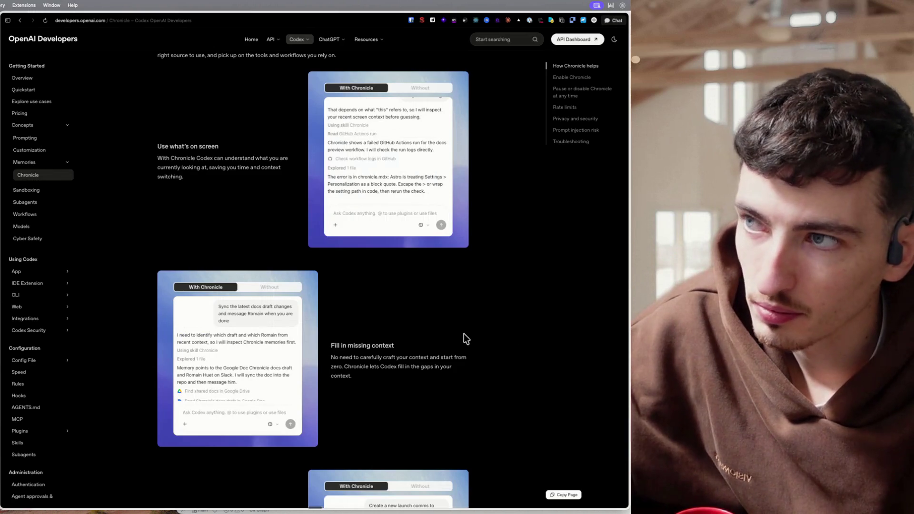
pyautogui.hotkey('ctrl', 'Tab')
pyautogui.scroll(-3, 443, 380)
pyautogui.scroll(-1, 443, 426)
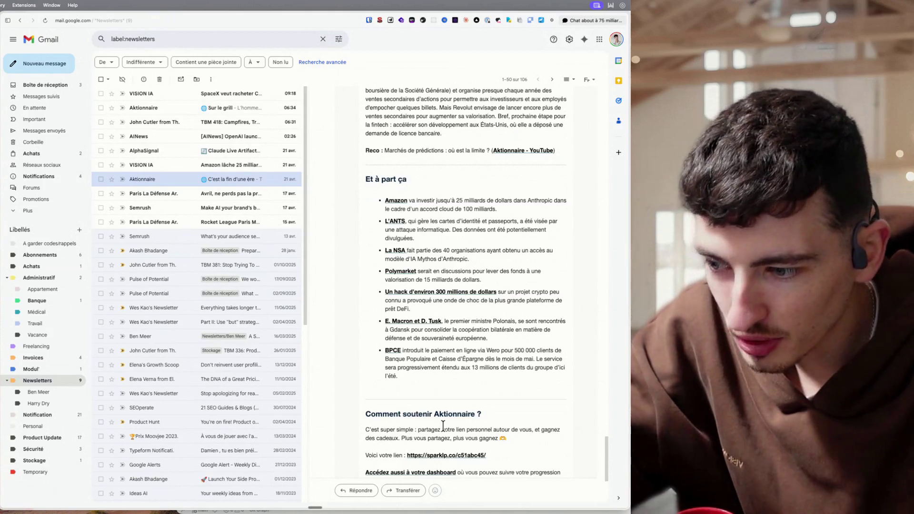
# Trash the read Aktionnaire newsletter and open the VISION IA email about Amazon and Anthropic.
pyautogui.scroll(-1, 443, 425)
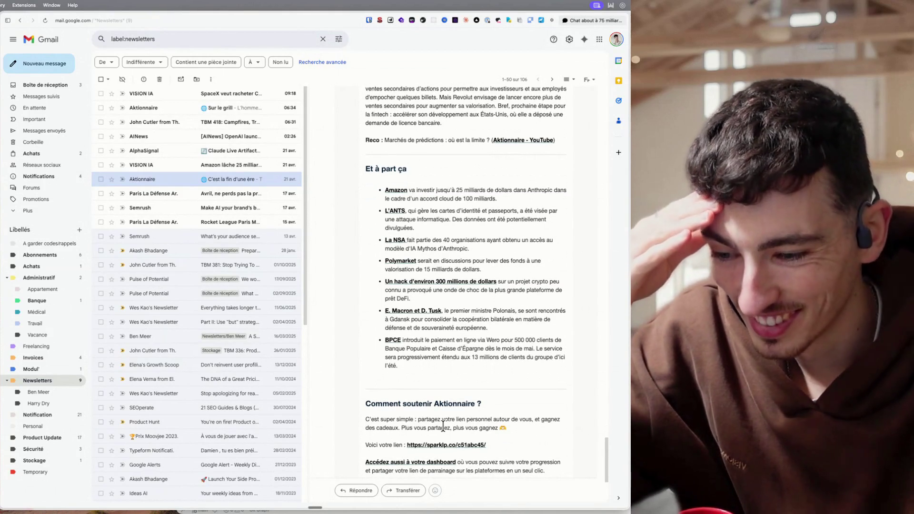
pyautogui.scroll(-5, 444, 425)
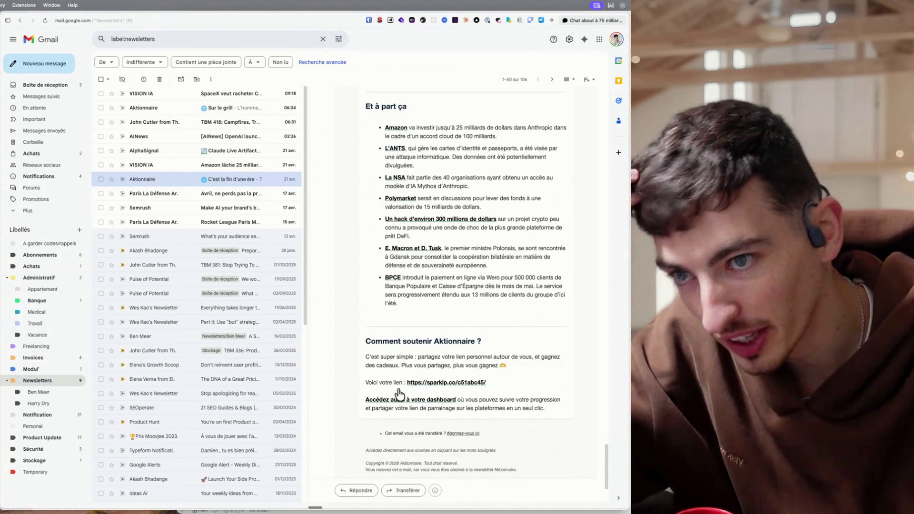
pyautogui.click(238, 165)
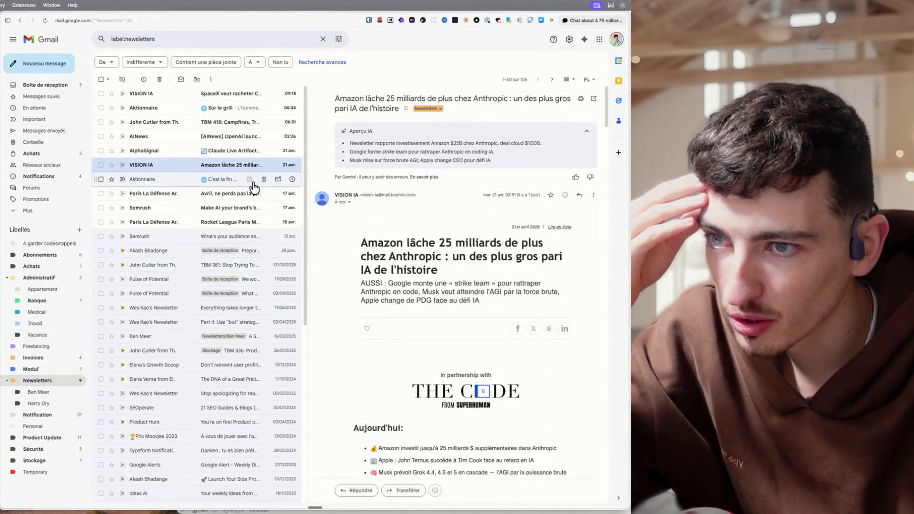
pyautogui.click(263, 179)
pyautogui.scroll(-5, 490, 394)
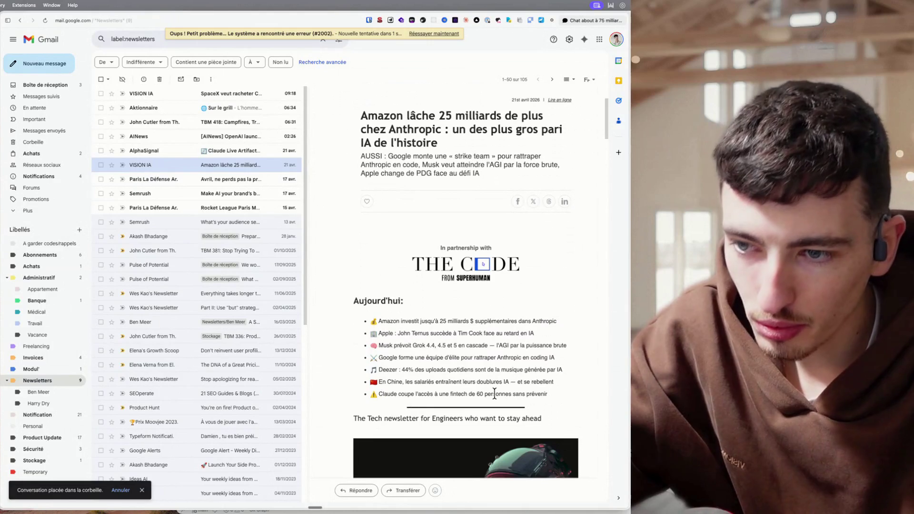
# Highlight the Aujourd'hui bullet list, then open the AlphaSignal Claude Live Artifacts newsletter.
pyautogui.moveTo(550, 394); pyautogui.dragTo(389, 309)
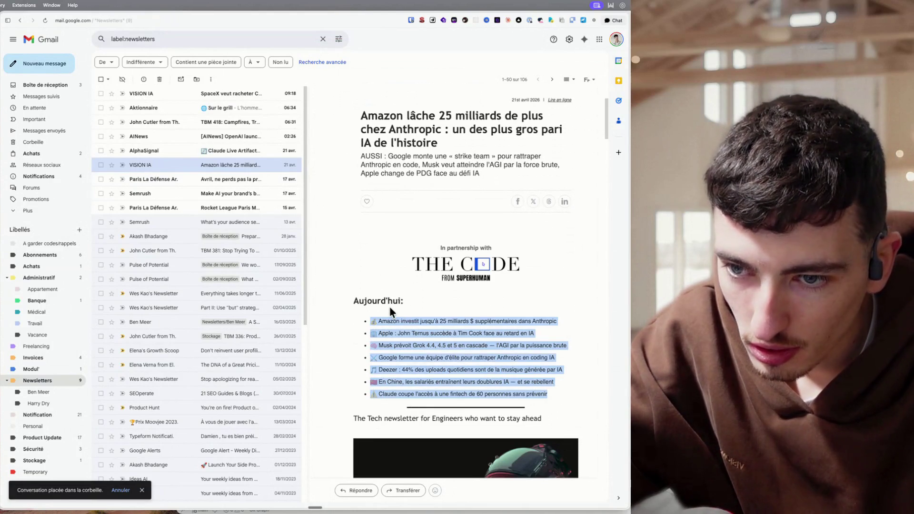
pyautogui.click(347, 324)
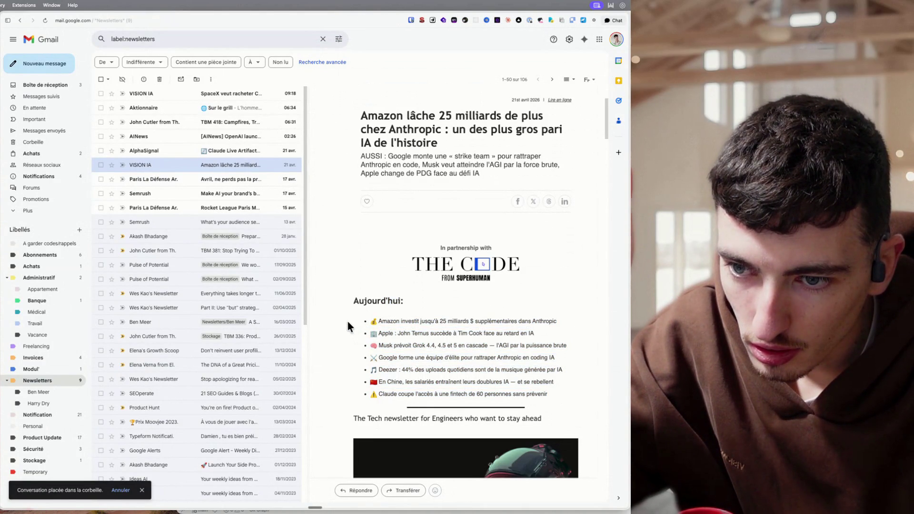
pyautogui.moveTo(348, 321); pyautogui.dragTo(556, 395)
pyautogui.click(559, 398)
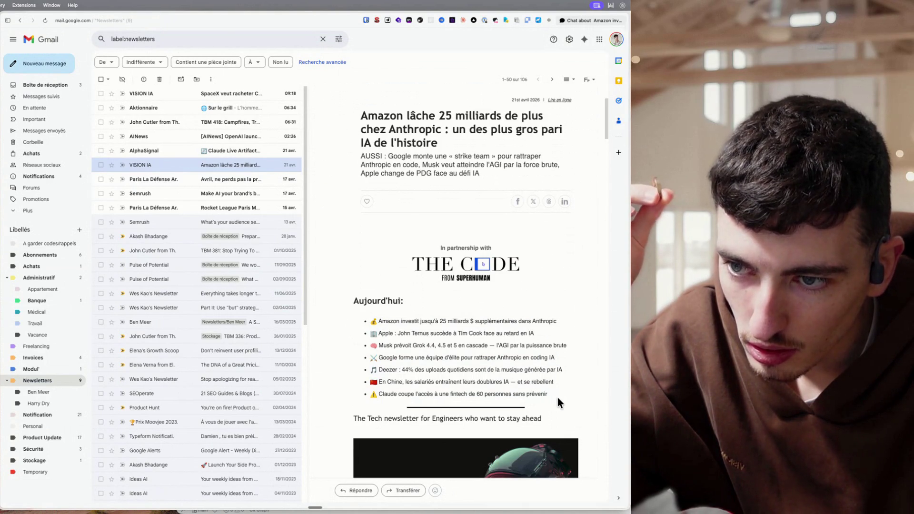
pyautogui.moveTo(267, 168)
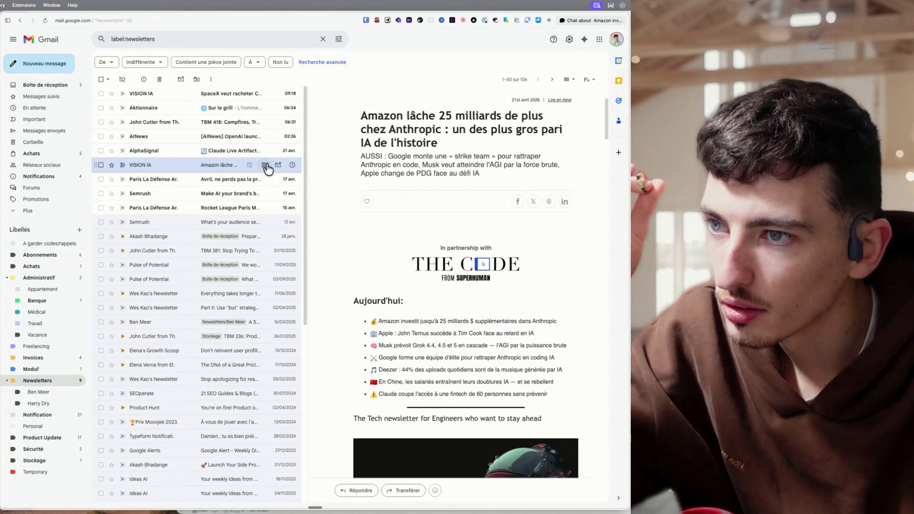
pyautogui.click(184, 151)
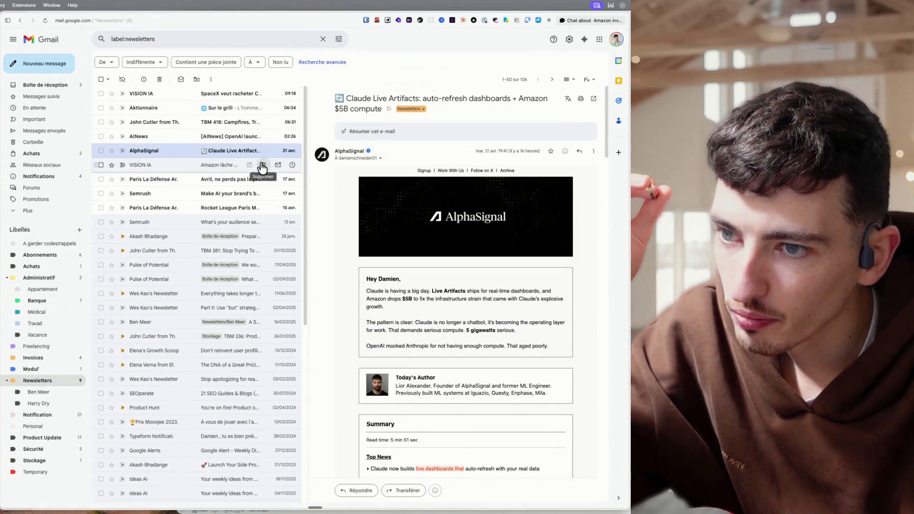
# Trash the VISION IA newsletter and scroll down the AlphaSignal email.
pyautogui.click(261, 166)
pyautogui.scroll(-1, 372, 344)
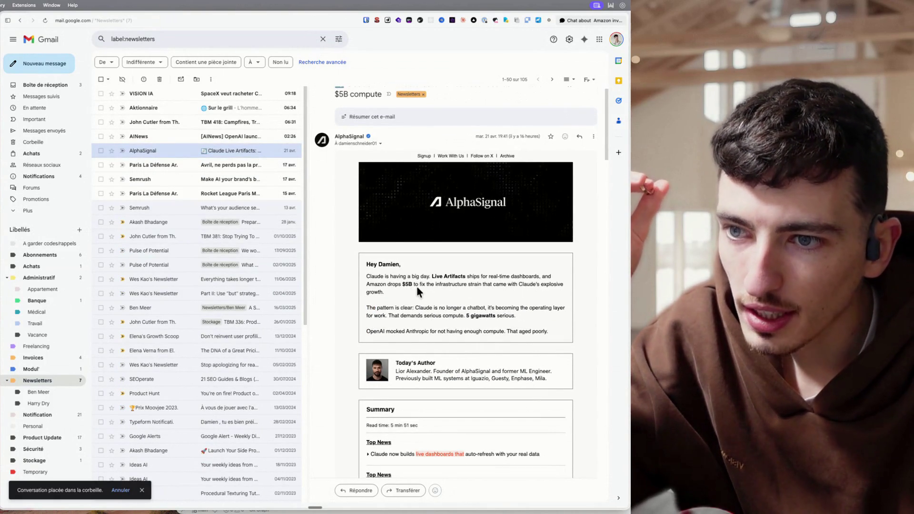
pyautogui.scroll(-1, 477, 295)
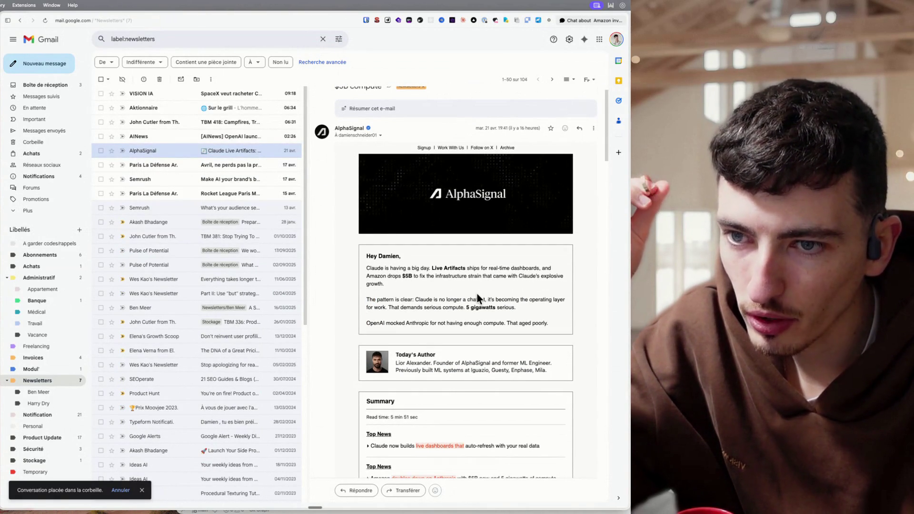
pyautogui.scroll(-3, 456, 305)
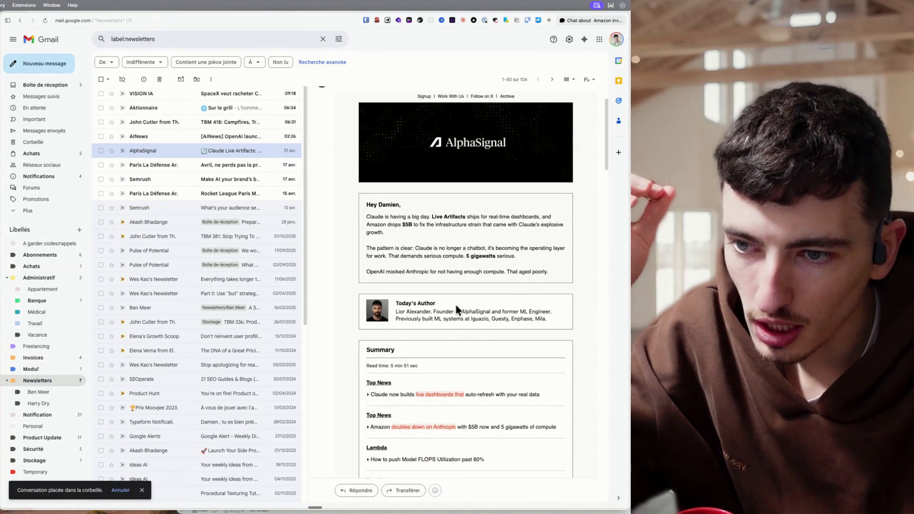
# Follow the 'live dashboards' link to claude.com's Download Claude page, then swipe back to the email.
pyautogui.click(430, 393)
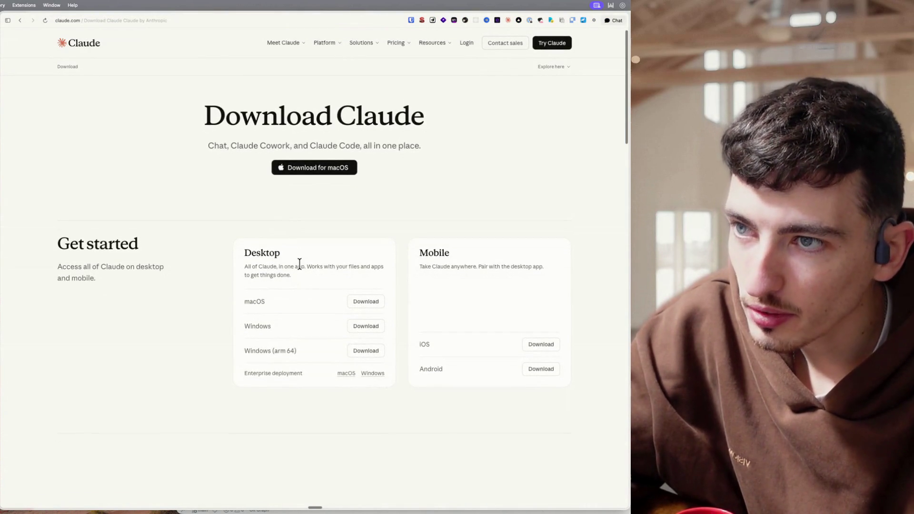
pyautogui.hscroll(-5, 249, 257)
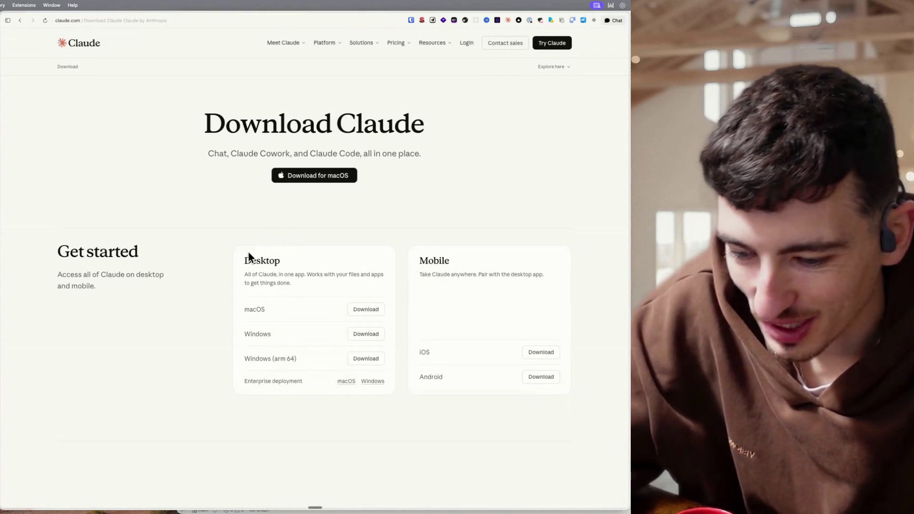
pyautogui.hscroll(-5, 249, 258)
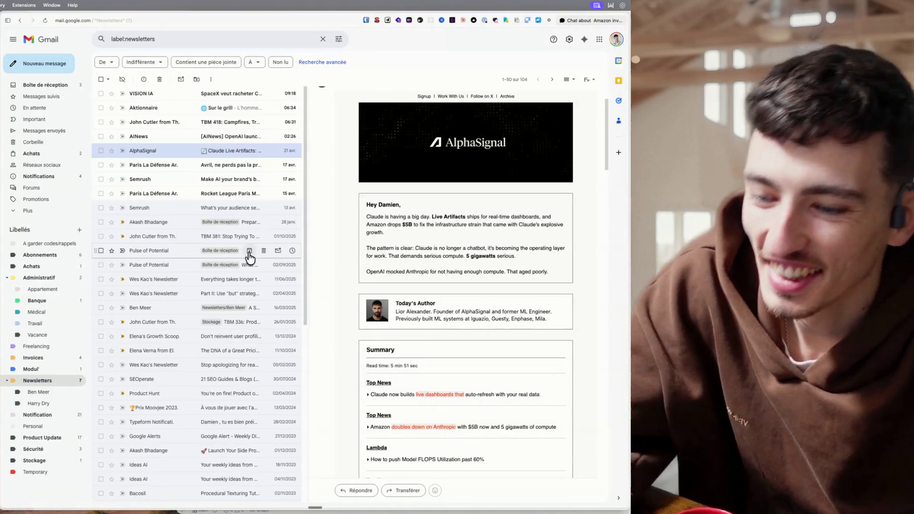
pyautogui.scroll(-2, 462, 375)
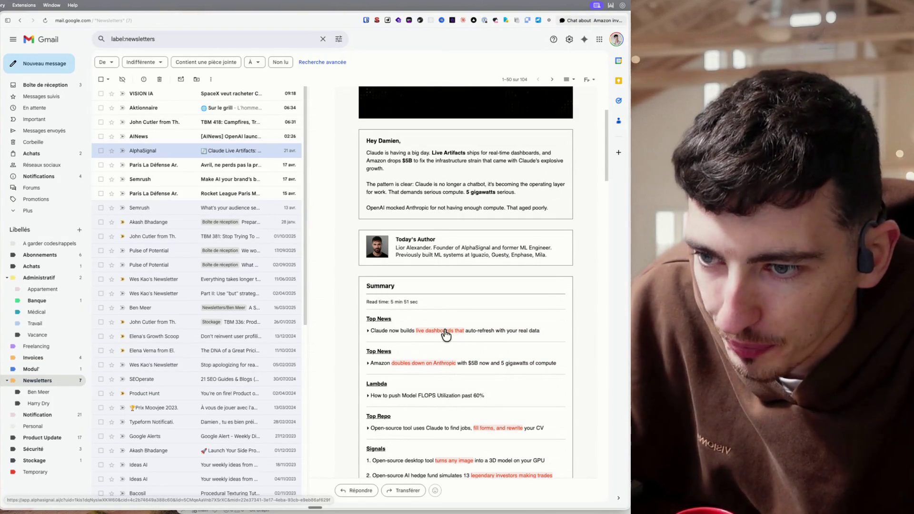
pyautogui.click(446, 333)
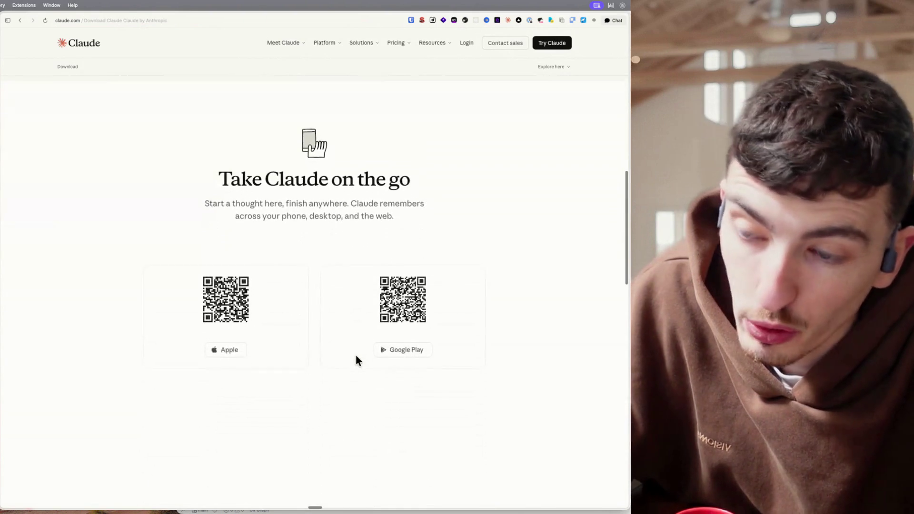
pyautogui.scroll(5, 356, 360)
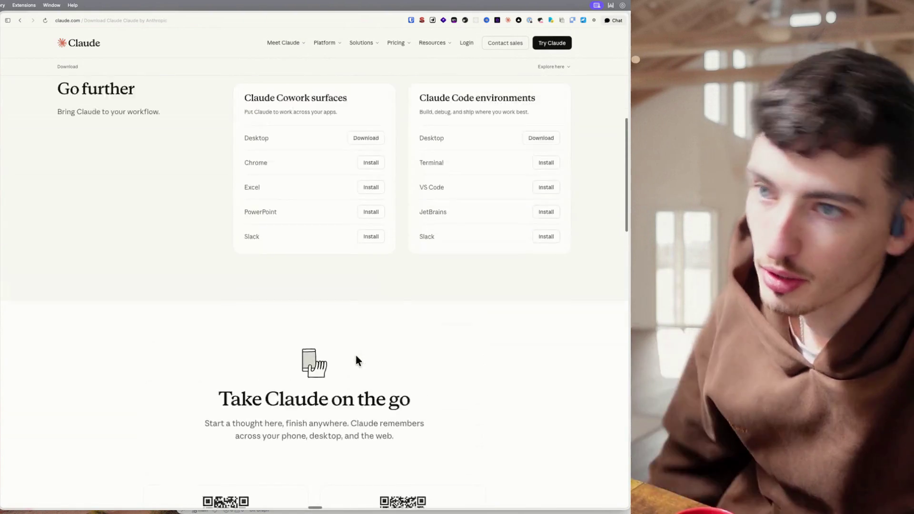
pyautogui.scroll(6, 356, 360)
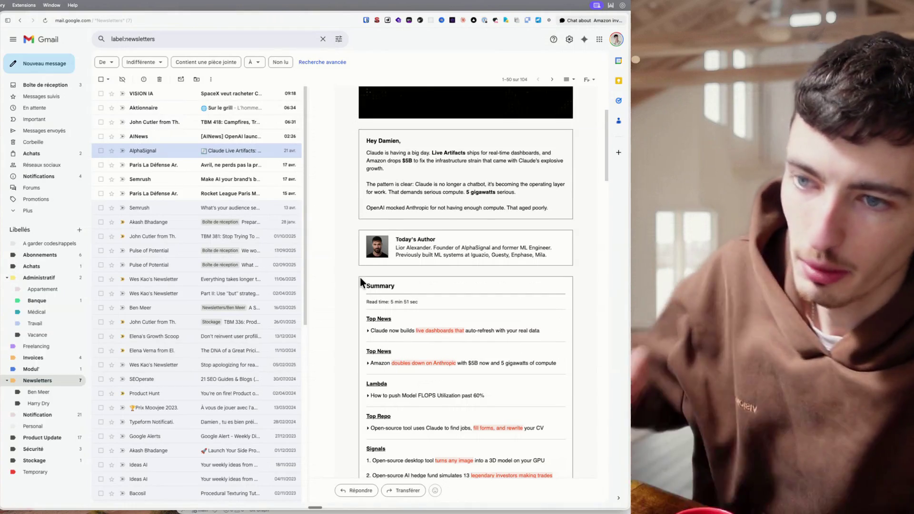
# Read through the AlphaSignal email, trash it, and open AINews's 'OpenAI launches GPT-Image-2' issue.
pyautogui.scroll(-2, 363, 274)
pyautogui.scroll(-1, 370, 326)
pyautogui.scroll(6, 370, 326)
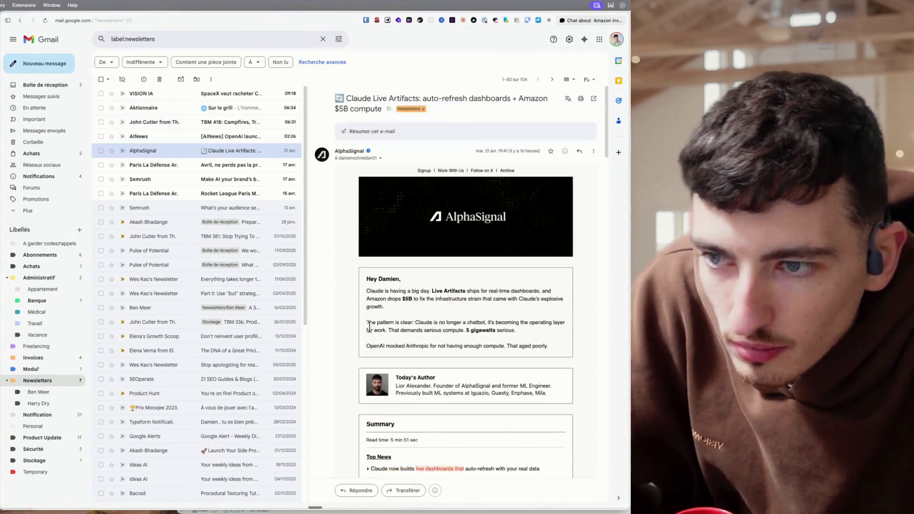
pyautogui.scroll(-7, 370, 326)
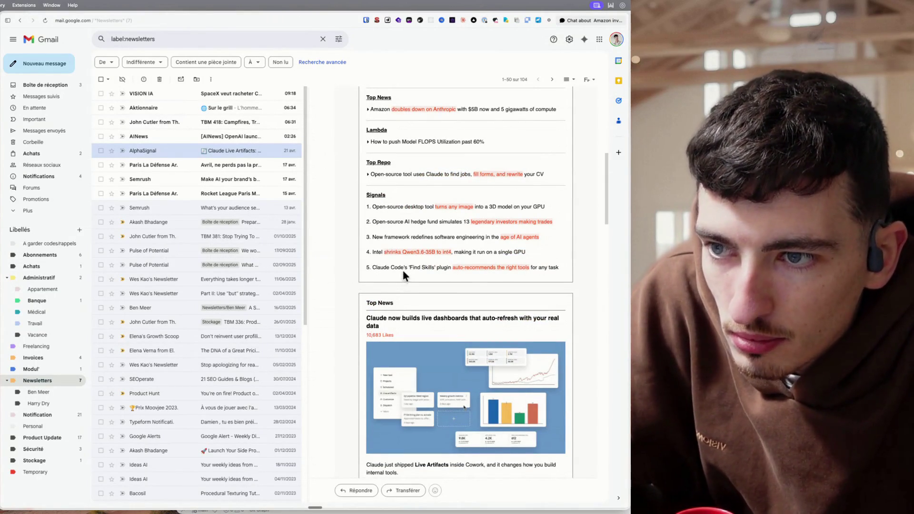
pyautogui.scroll(-1, 402, 286)
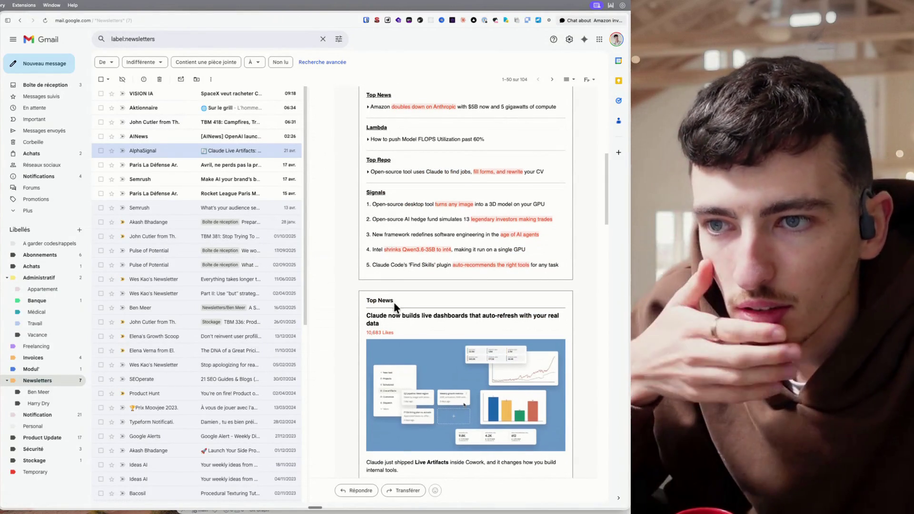
pyautogui.scroll(-1, 394, 306)
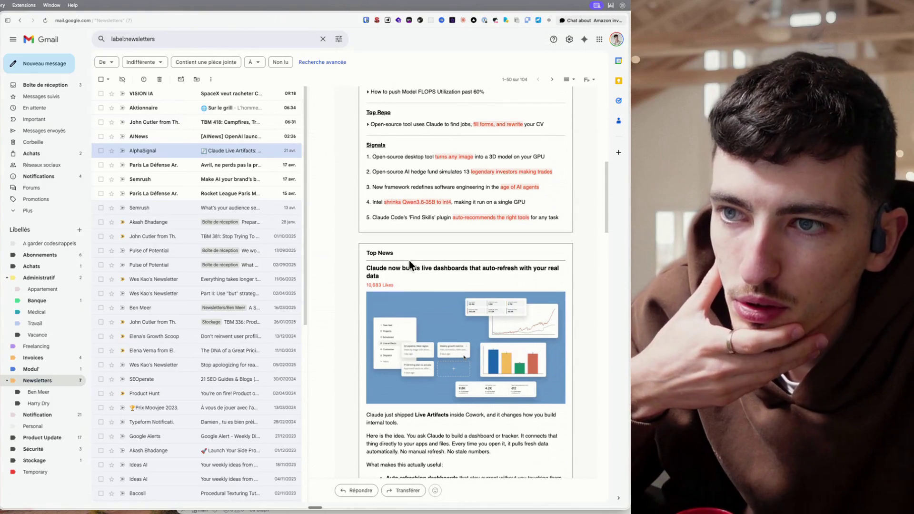
pyautogui.scroll(-1, 409, 263)
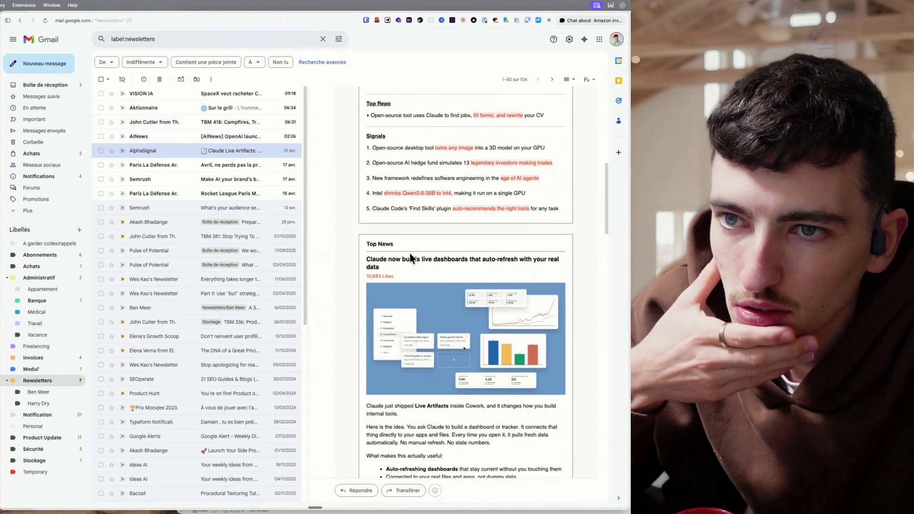
pyautogui.scroll(-1, 409, 252)
pyautogui.scroll(-10, 410, 255)
pyautogui.scroll(-6, 412, 259)
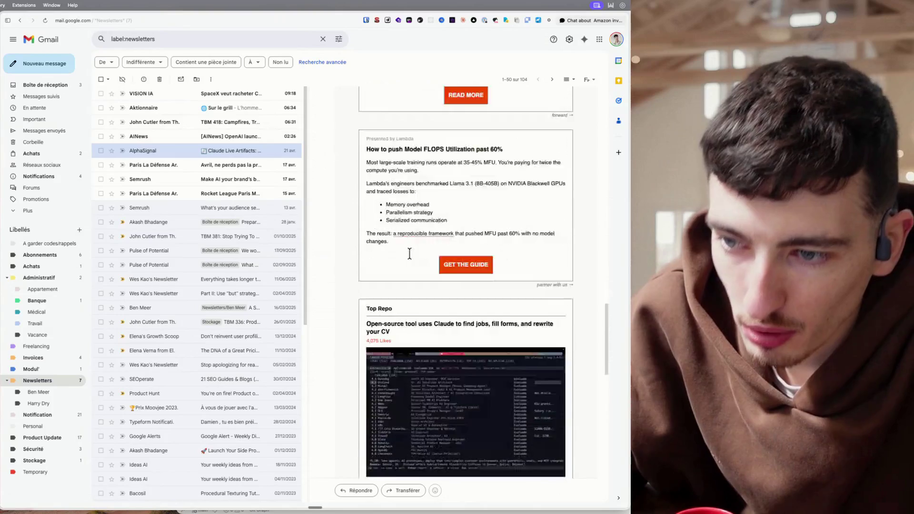
pyautogui.scroll(-12, 411, 257)
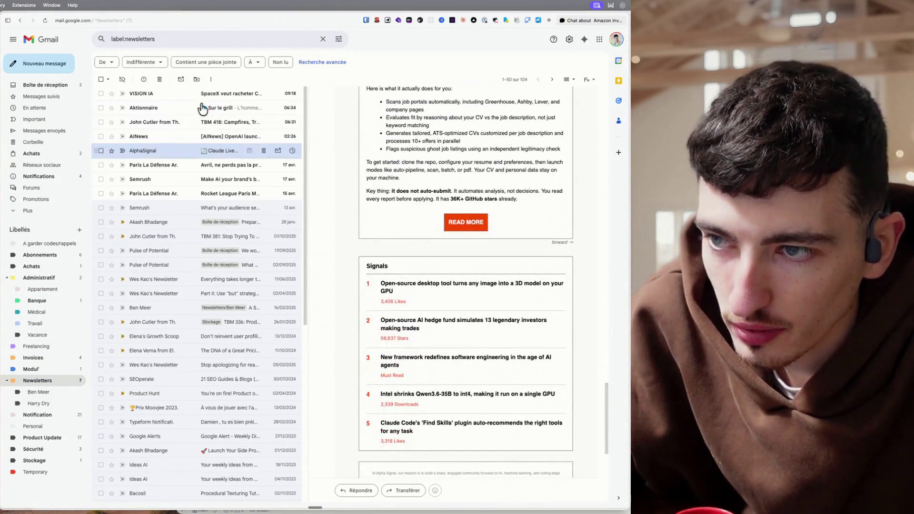
pyautogui.click(153, 138)
pyautogui.click(264, 151)
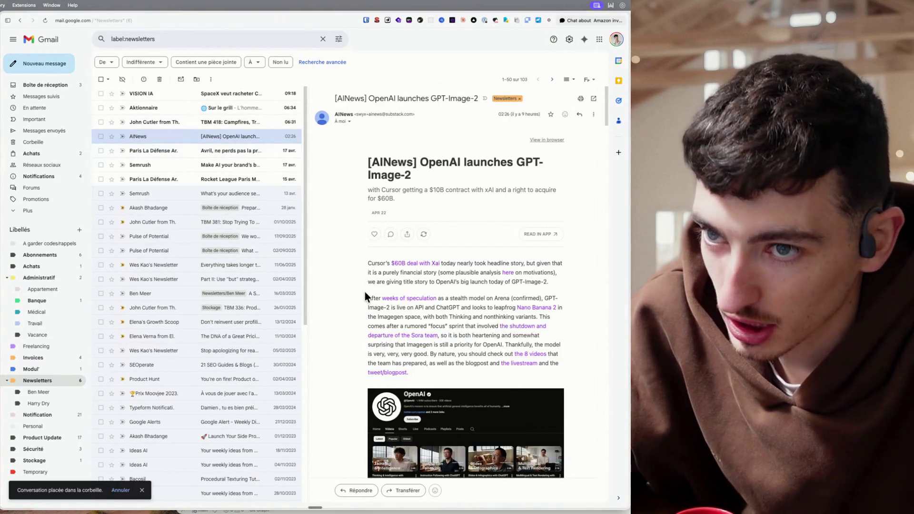
# Read the AINews GPT-Image-2 email to the end, trash it, and open 'TBM 418: Campfires, Trails, and Quests'.
pyautogui.scroll(-2, 365, 292)
pyautogui.scroll(-1, 356, 339)
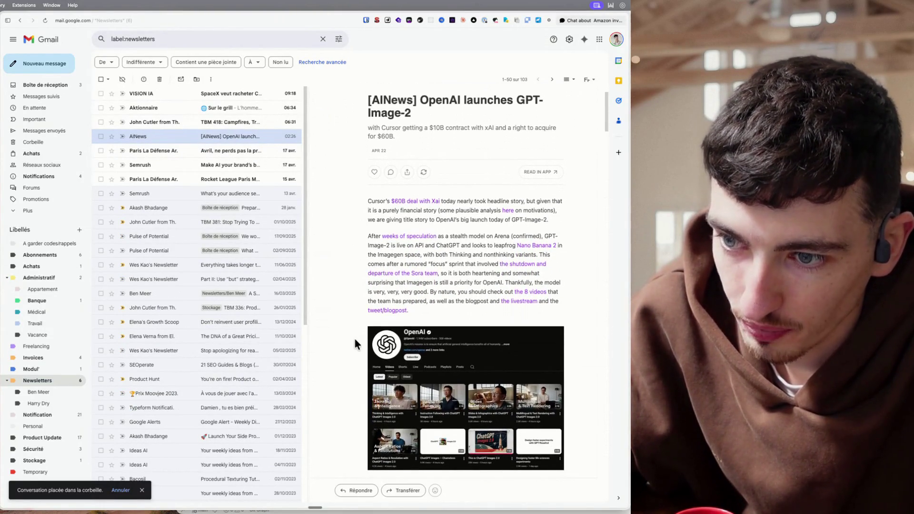
pyautogui.scroll(-2, 435, 178)
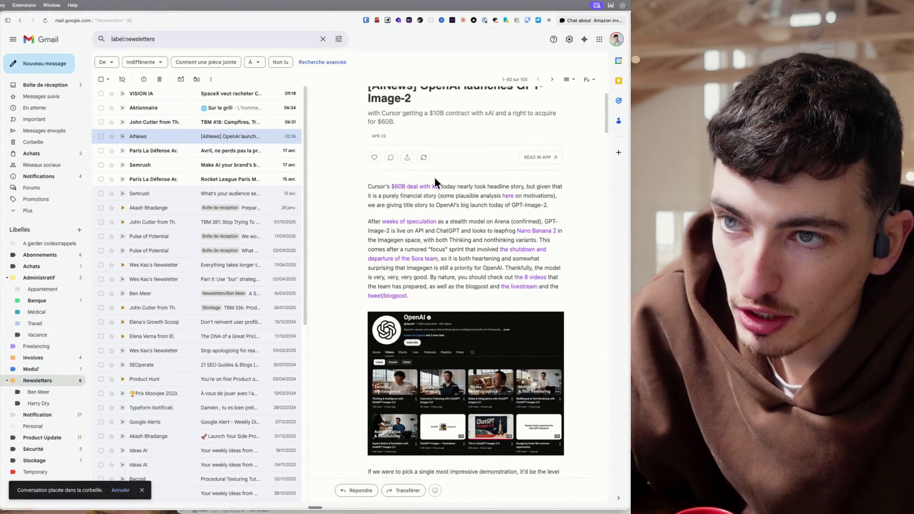
pyautogui.scroll(-10, 436, 270)
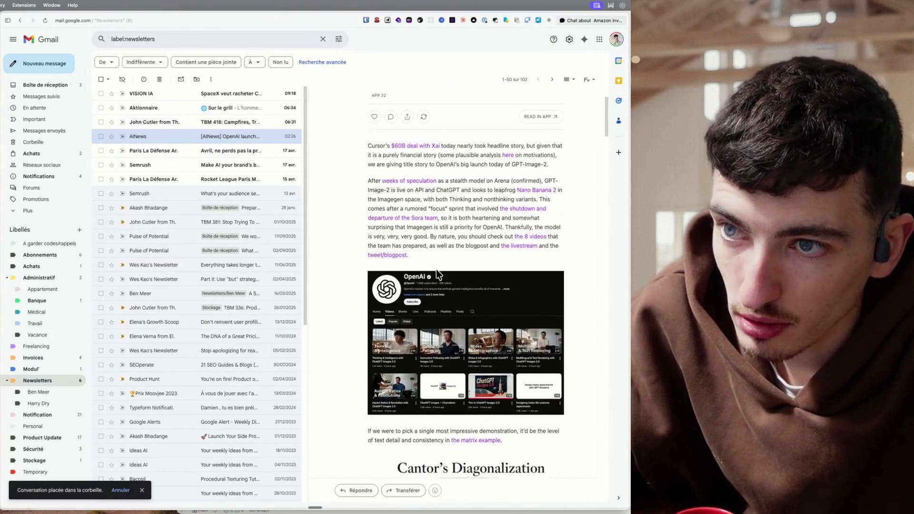
pyautogui.scroll(-20, 403, 380)
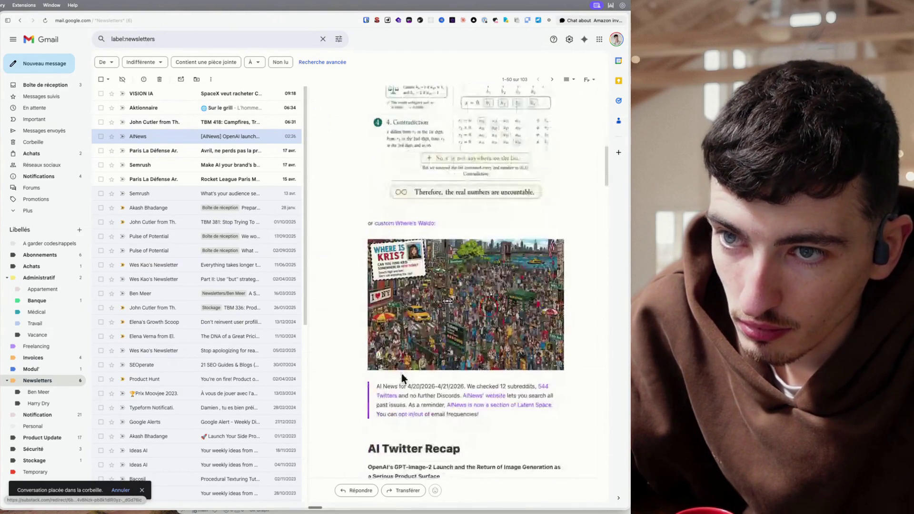
pyautogui.scroll(-5, 401, 375)
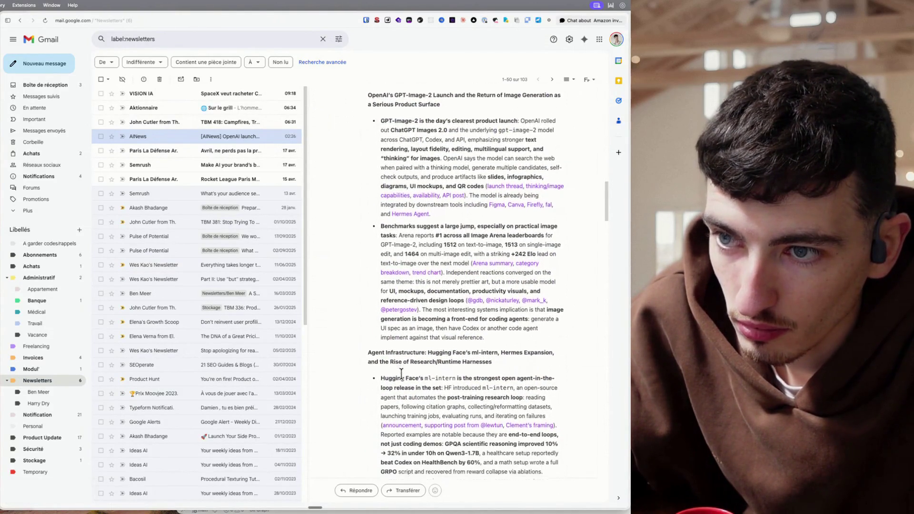
pyautogui.scroll(-1, 401, 374)
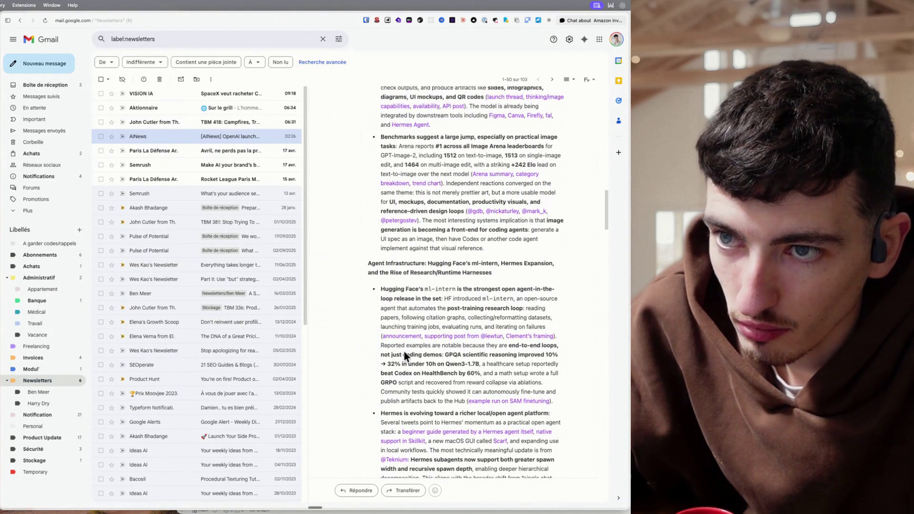
pyautogui.scroll(-5, 451, 151)
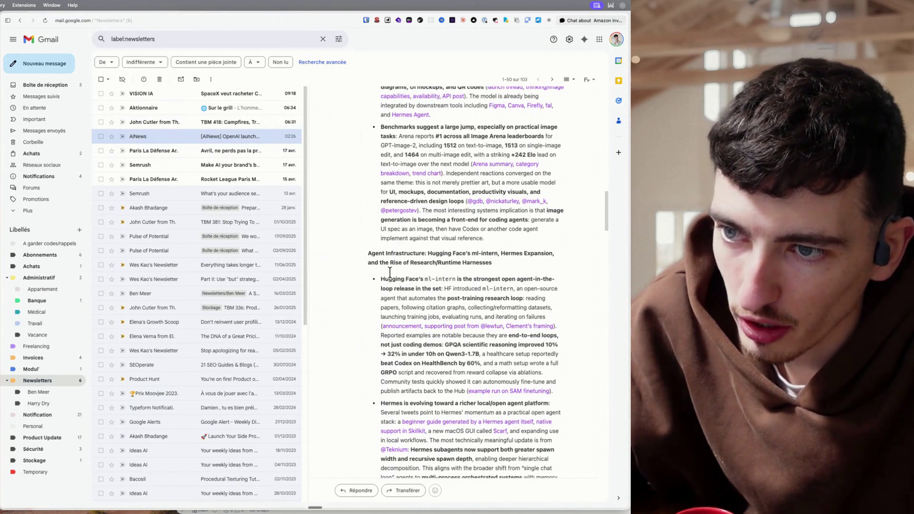
pyautogui.scroll(-10, 379, 308)
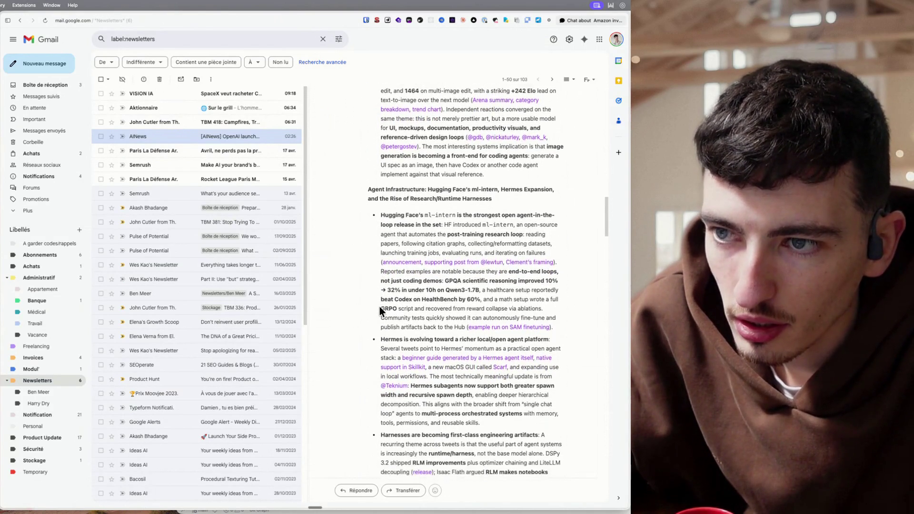
pyautogui.scroll(-6, 379, 308)
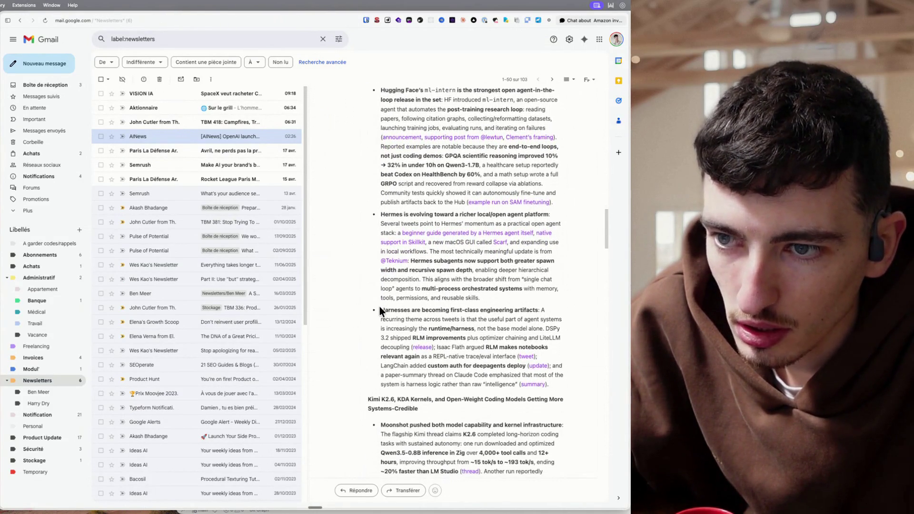
pyautogui.scroll(-1, 514, 214)
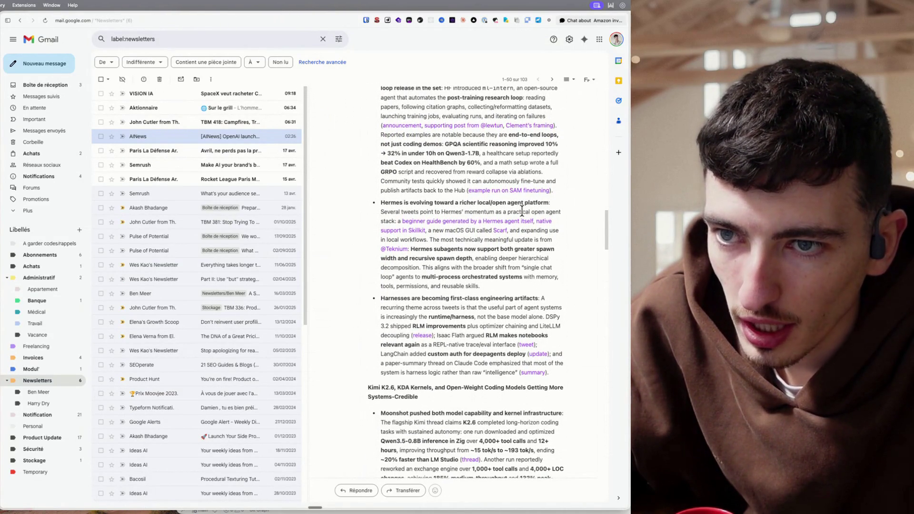
pyautogui.scroll(-5, 405, 267)
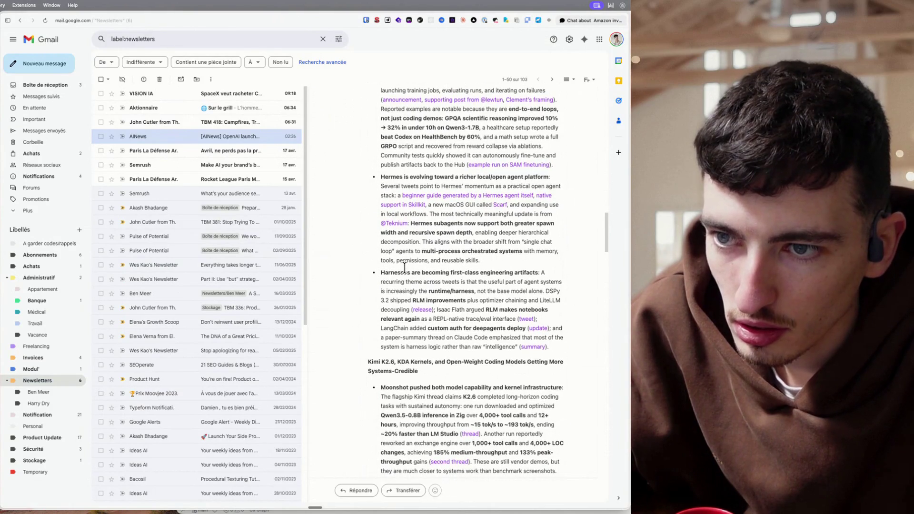
pyautogui.scroll(-10, 405, 268)
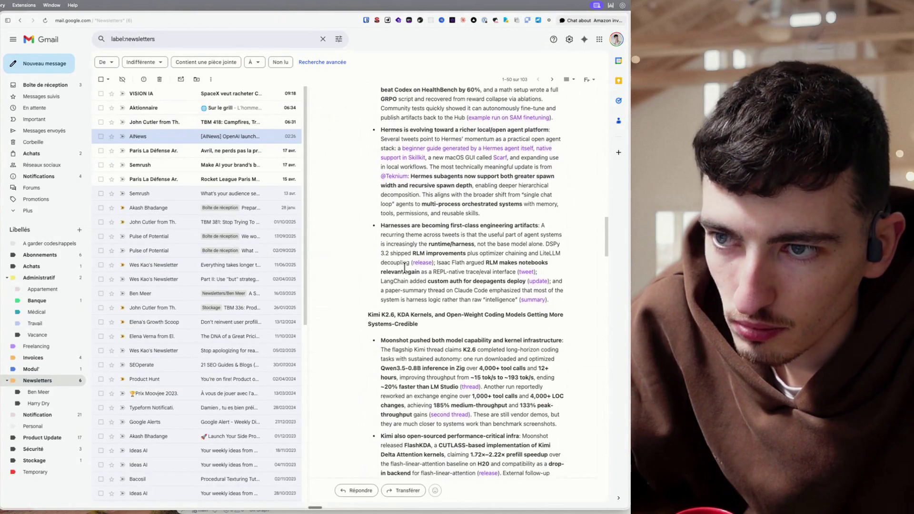
pyautogui.scroll(-11, 405, 269)
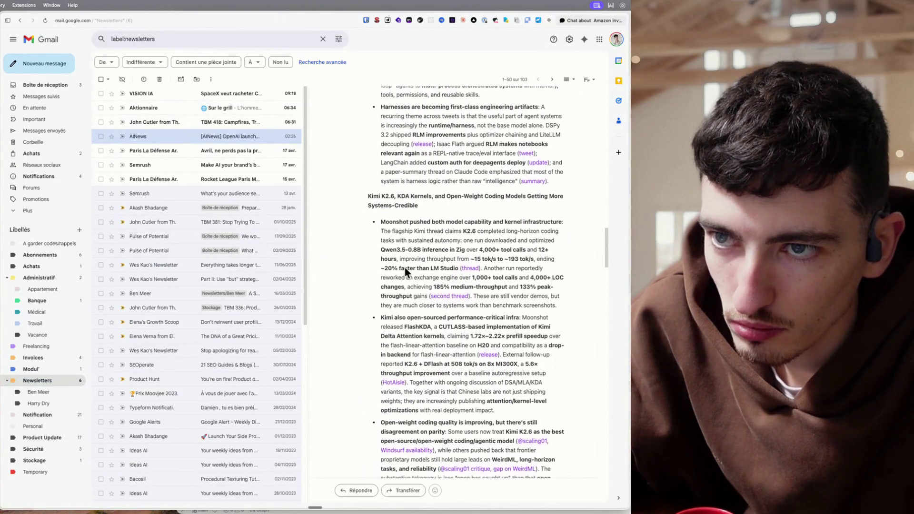
pyautogui.scroll(-1, 405, 267)
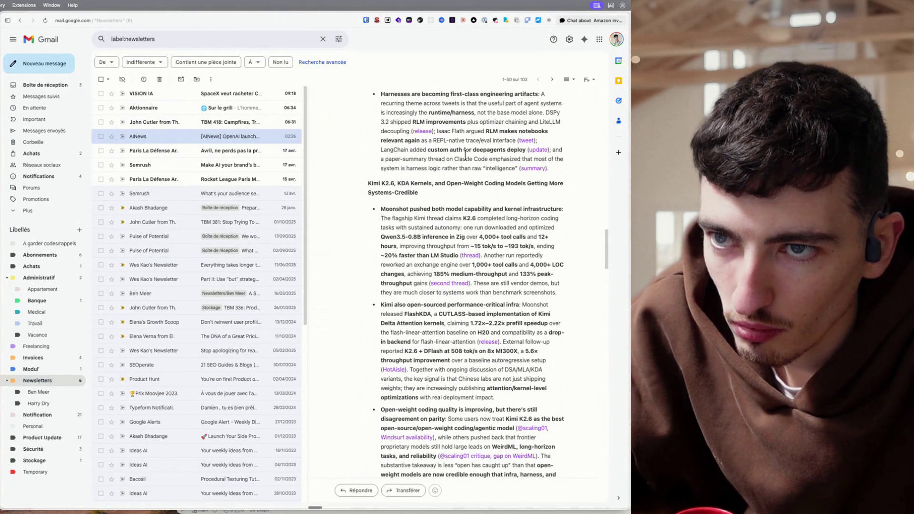
pyautogui.scroll(-10, 408, 258)
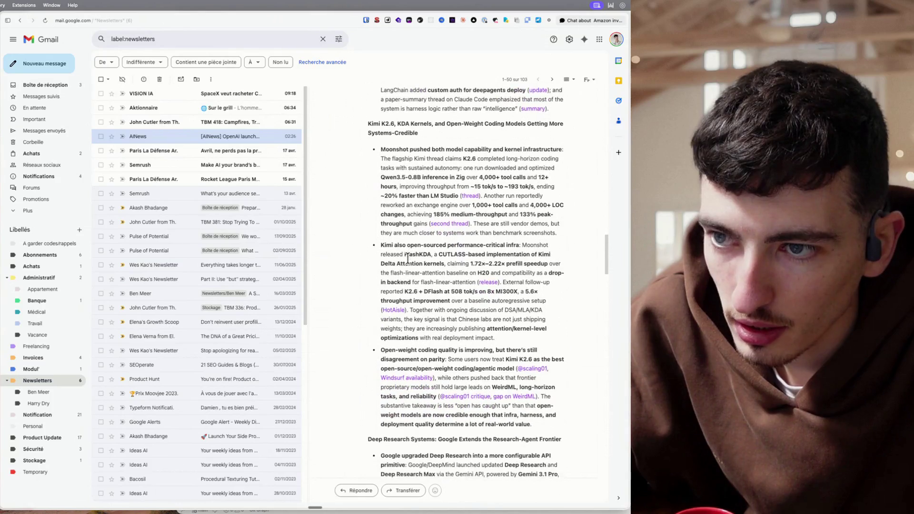
pyautogui.scroll(-20, 408, 258)
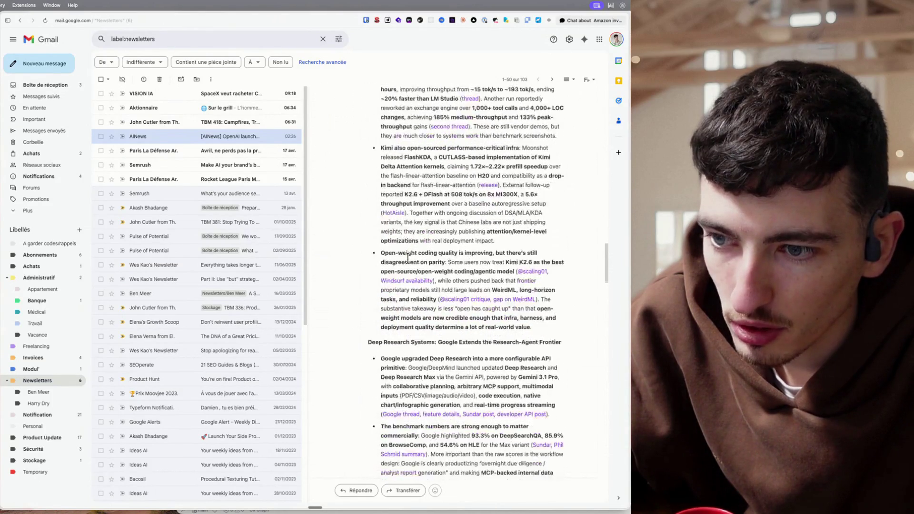
pyautogui.scroll(-15, 407, 258)
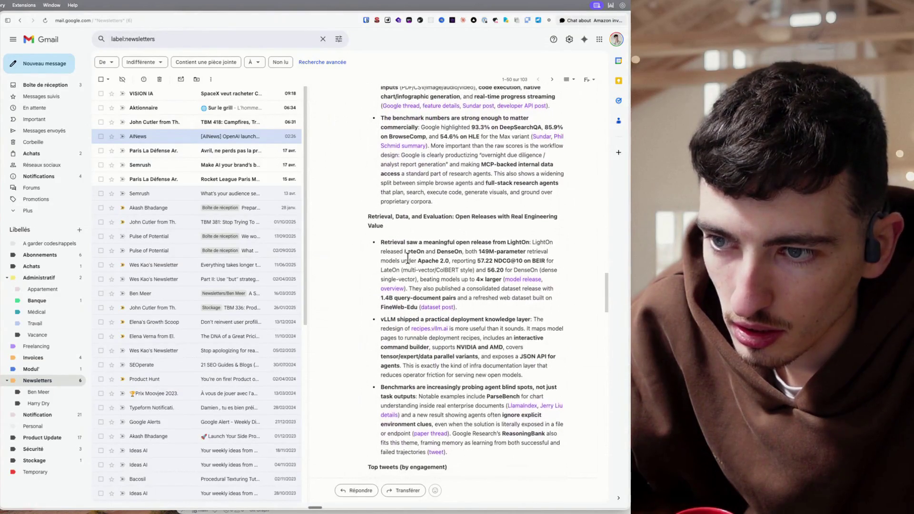
pyautogui.scroll(-6, 387, 308)
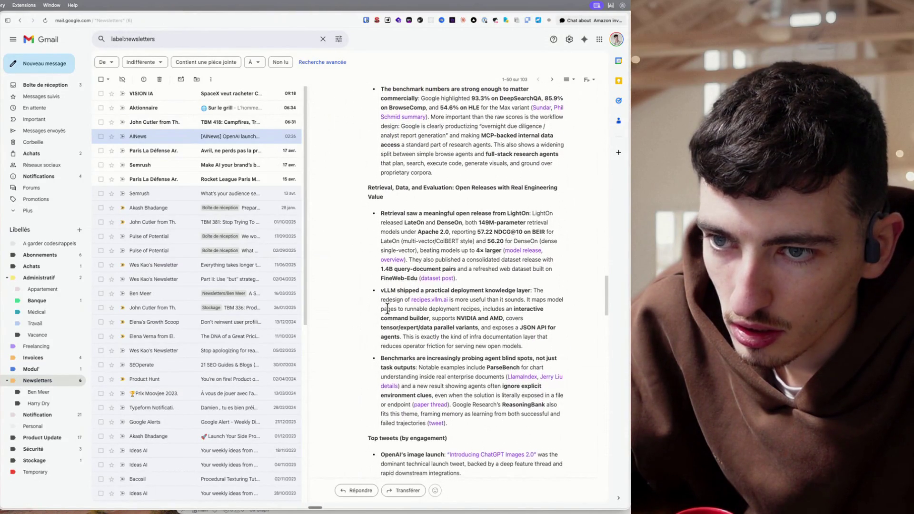
pyautogui.scroll(-15, 387, 308)
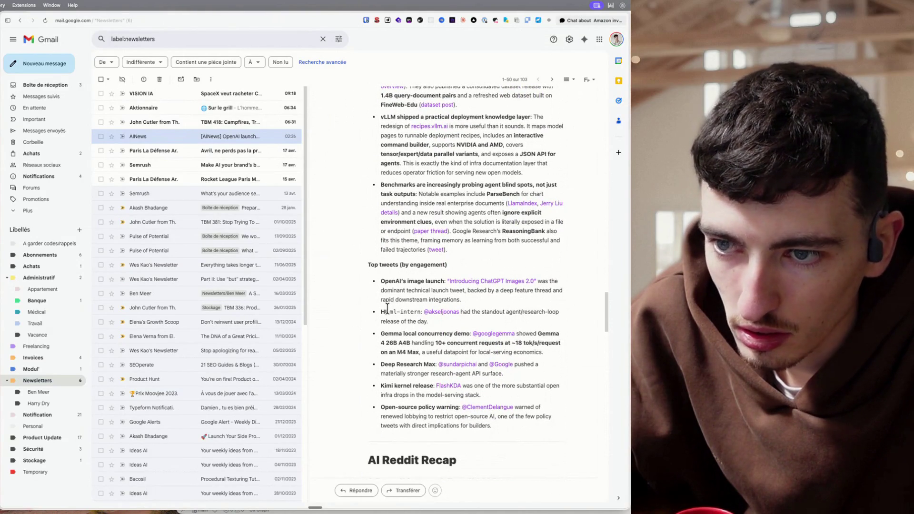
pyautogui.scroll(-6, 387, 309)
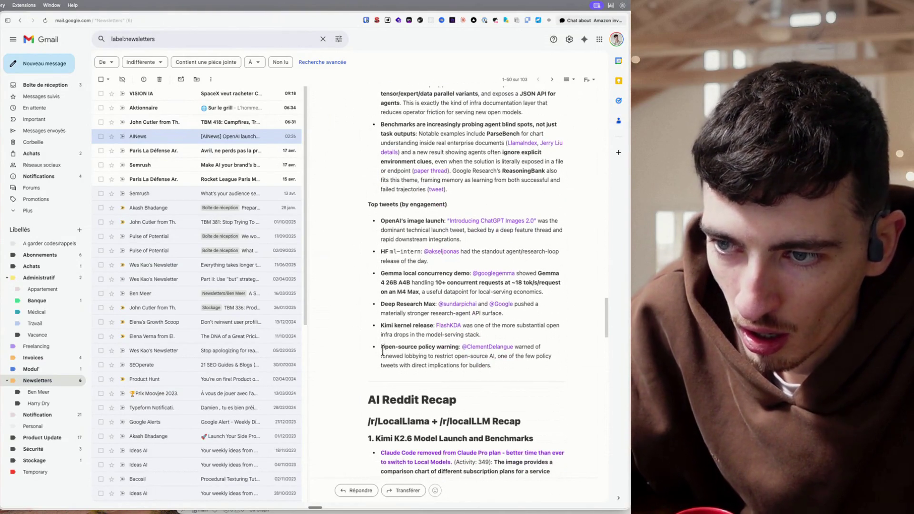
pyautogui.scroll(-1, 383, 351)
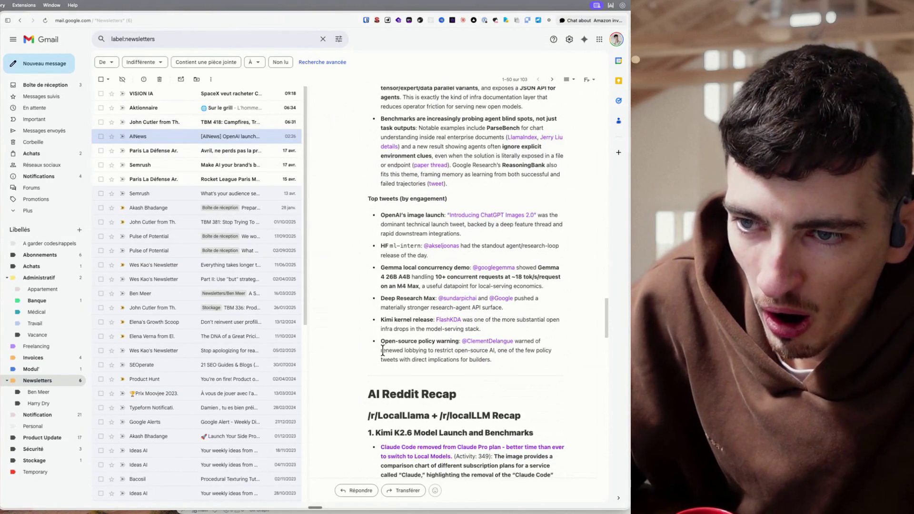
pyautogui.scroll(-3, 383, 351)
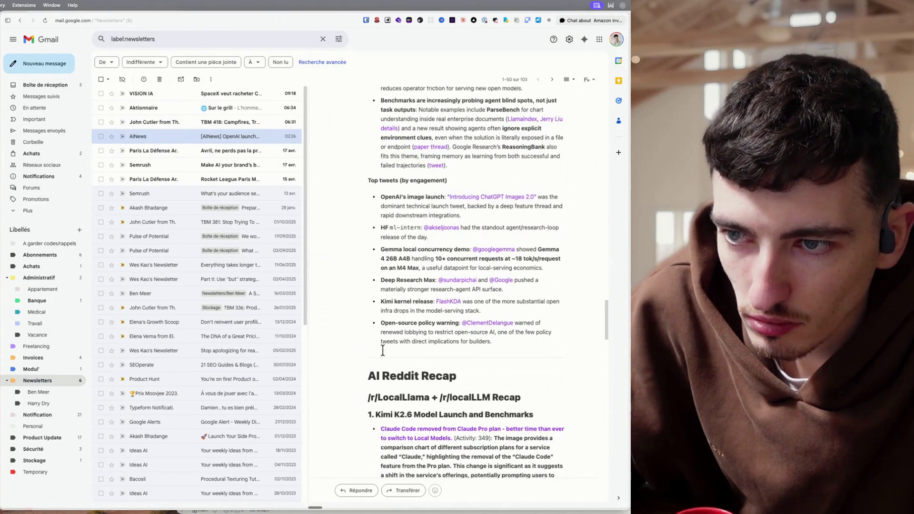
pyautogui.scroll(-10, 383, 350)
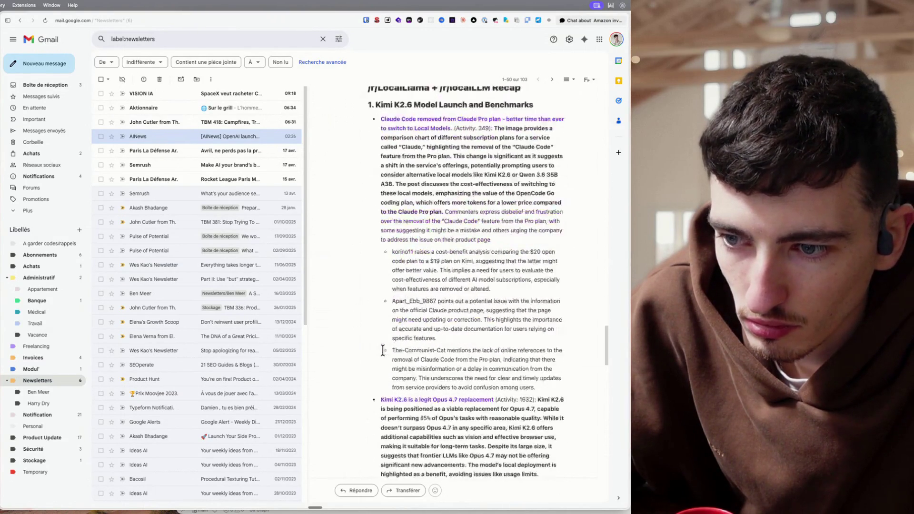
pyautogui.scroll(-15, 383, 351)
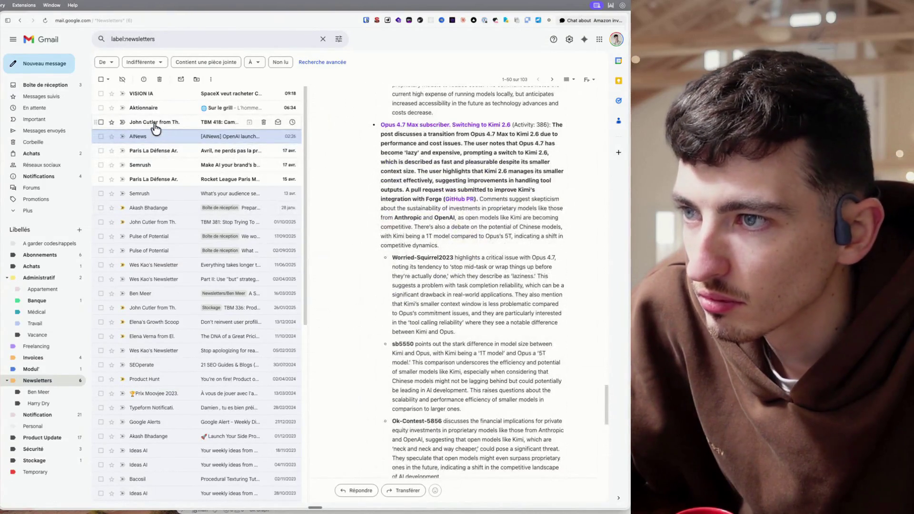
pyautogui.click(155, 125)
pyautogui.click(263, 137)
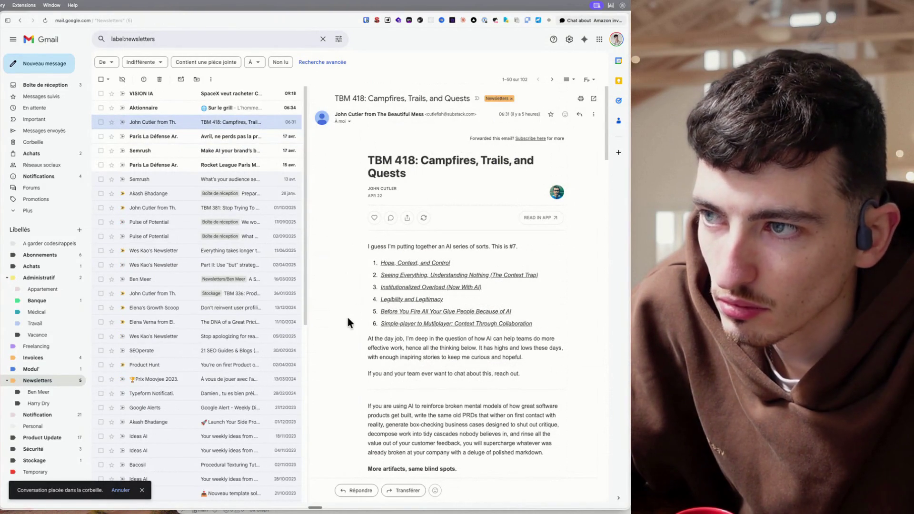
# Skim TBM 418, then trash it so Aktionnaire's 22 avril 2026 'Sur le grill' issue appears.
pyautogui.scroll(-4, 348, 318)
pyautogui.scroll(-1, 348, 318)
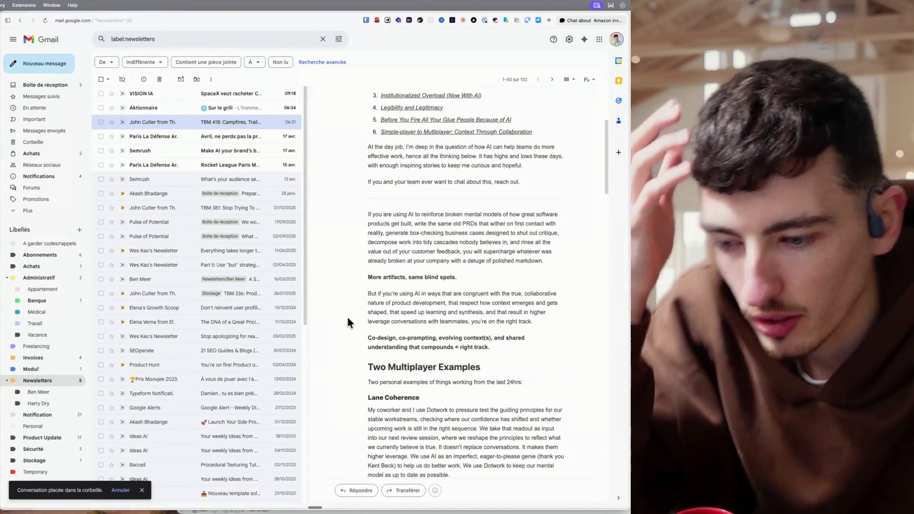
pyautogui.scroll(-3, 348, 319)
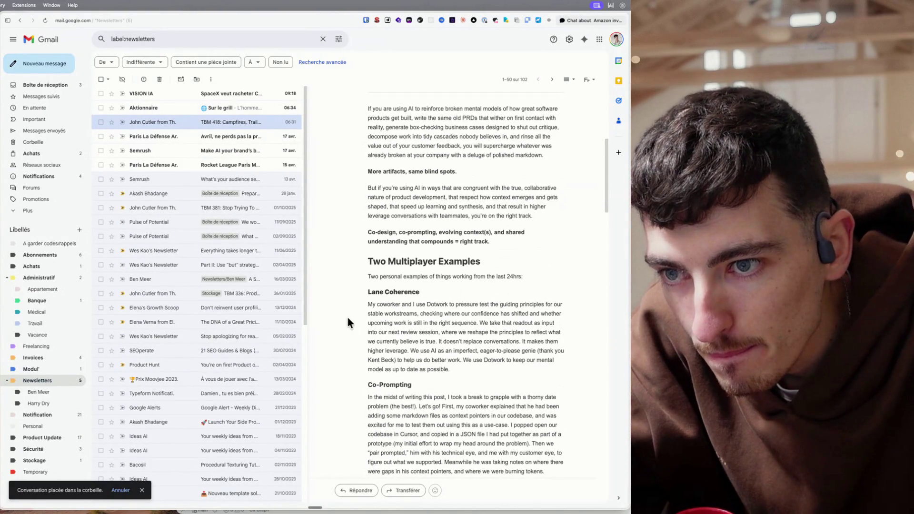
pyautogui.scroll(-3, 347, 317)
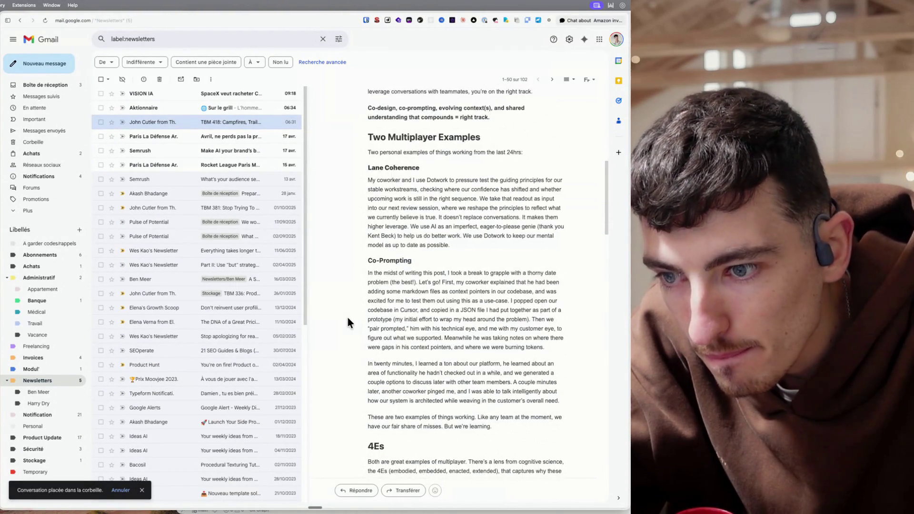
pyautogui.click(160, 109)
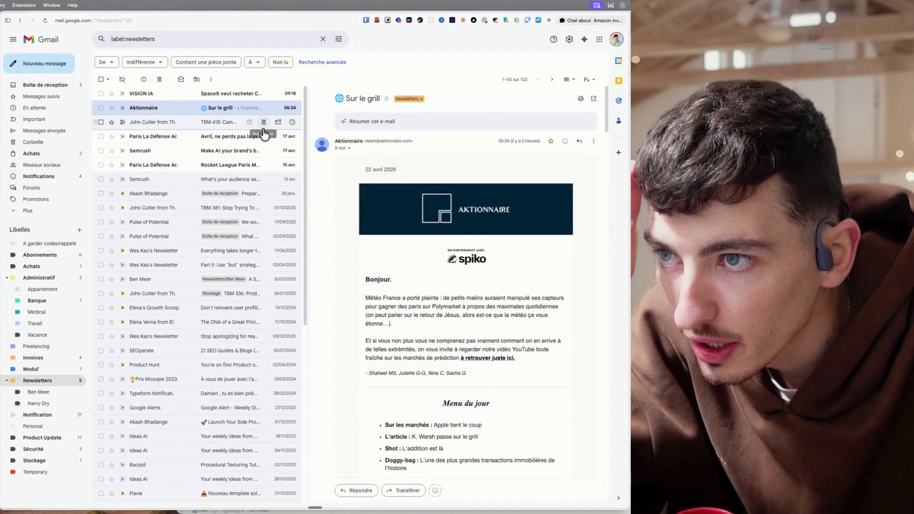
pyautogui.click(264, 122)
pyautogui.scroll(-5, 402, 279)
pyautogui.scroll(-4, 402, 278)
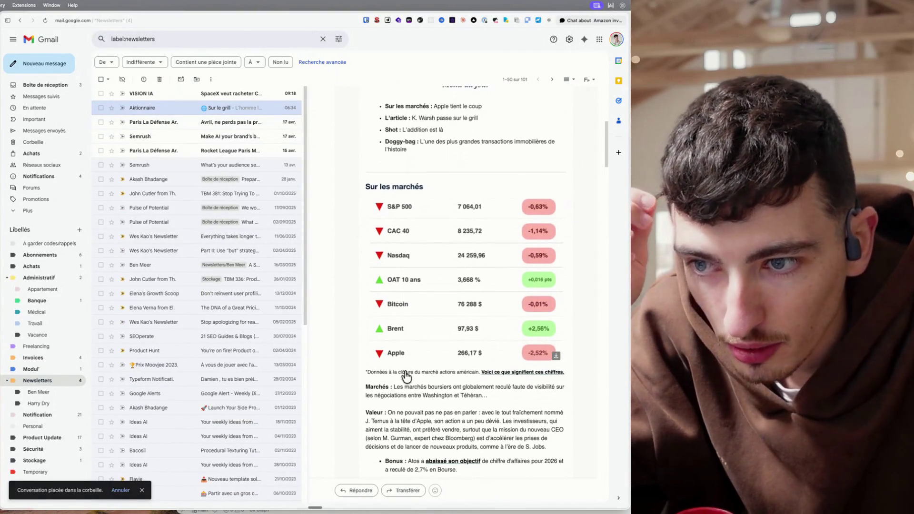
pyautogui.scroll(-10, 437, 355)
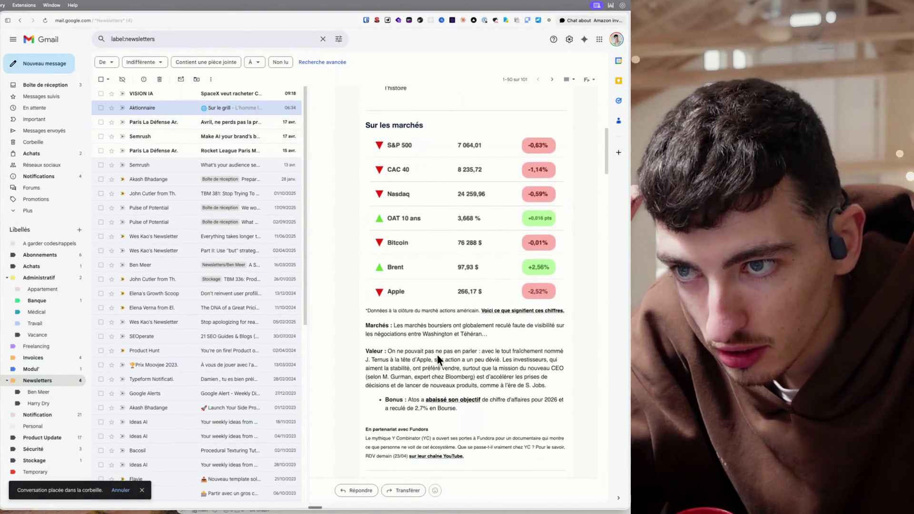
pyautogui.scroll(-8, 437, 357)
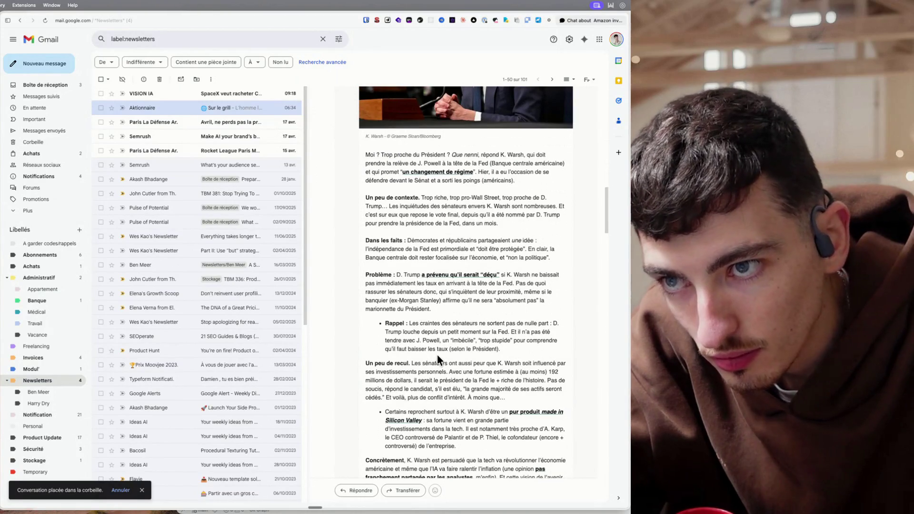
pyautogui.scroll(-1, 437, 355)
pyautogui.scroll(-1, 437, 356)
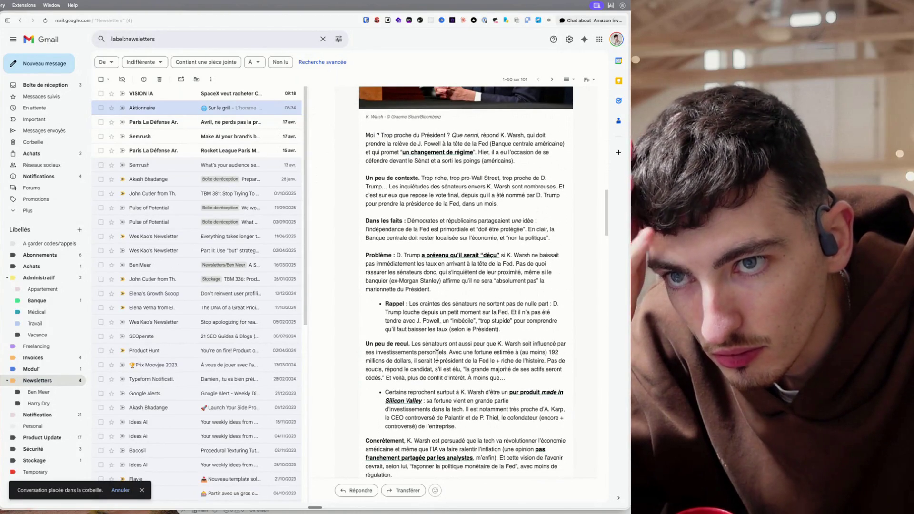
pyautogui.scroll(-10, 437, 355)
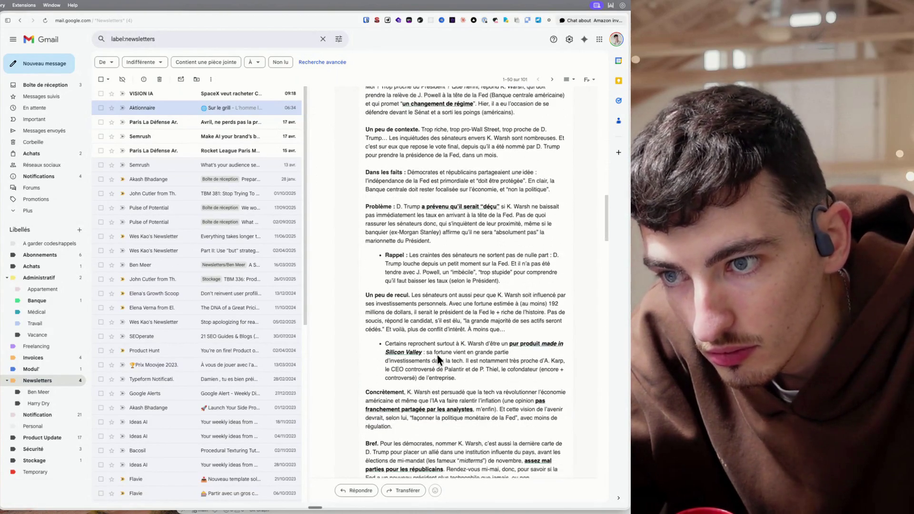
pyautogui.scroll(-20, 437, 355)
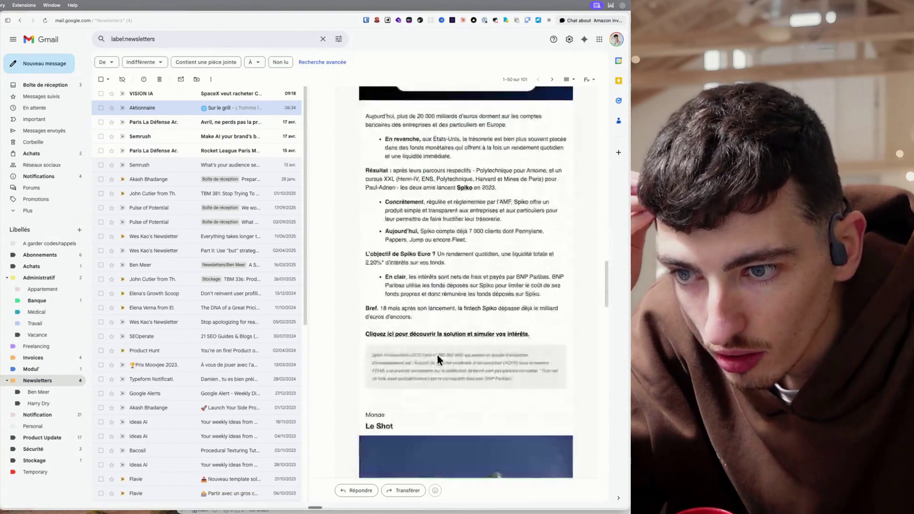
pyautogui.scroll(2, 459, 252)
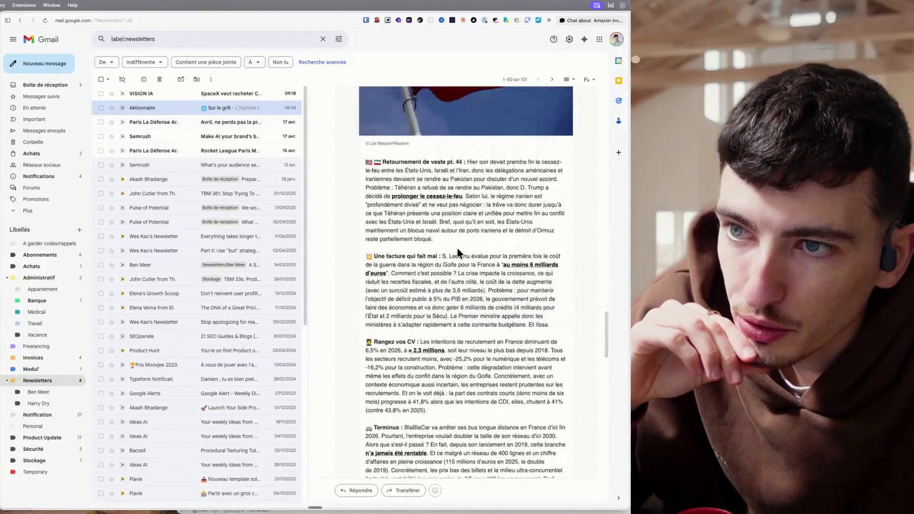
pyautogui.scroll(6, 458, 246)
pyautogui.scroll(-4, 458, 246)
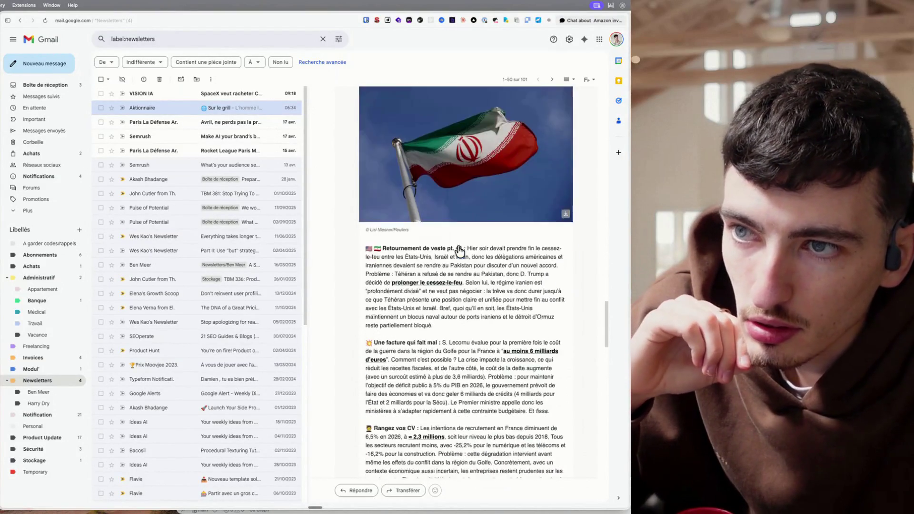
pyautogui.scroll(-3, 458, 244)
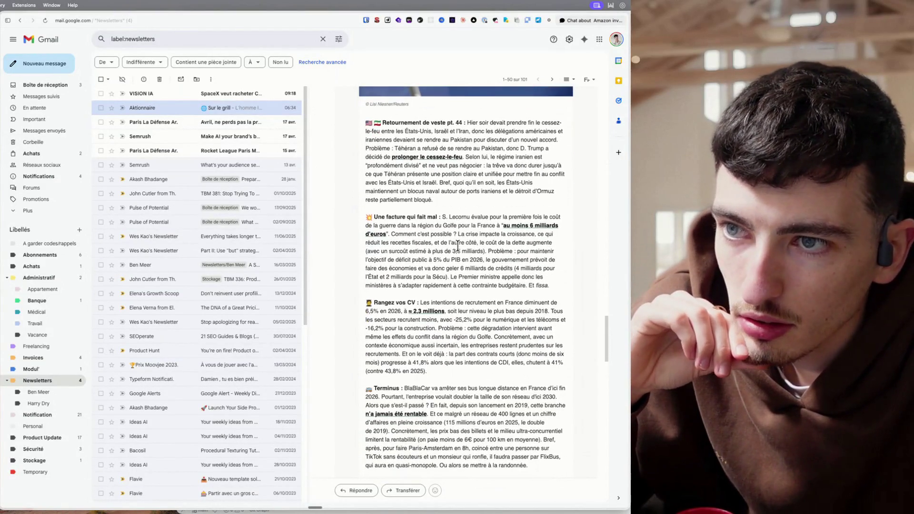
pyautogui.scroll(-1, 458, 245)
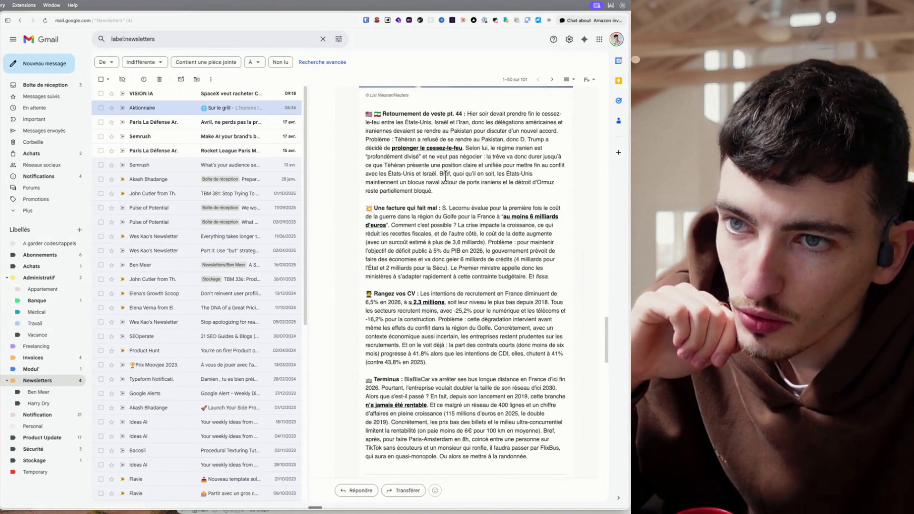
pyautogui.scroll(-2, 446, 190)
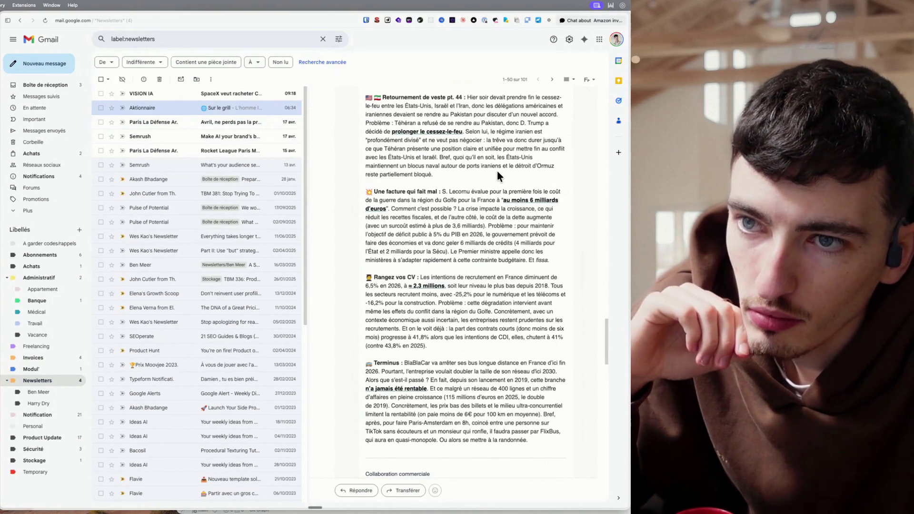
pyautogui.click(490, 169)
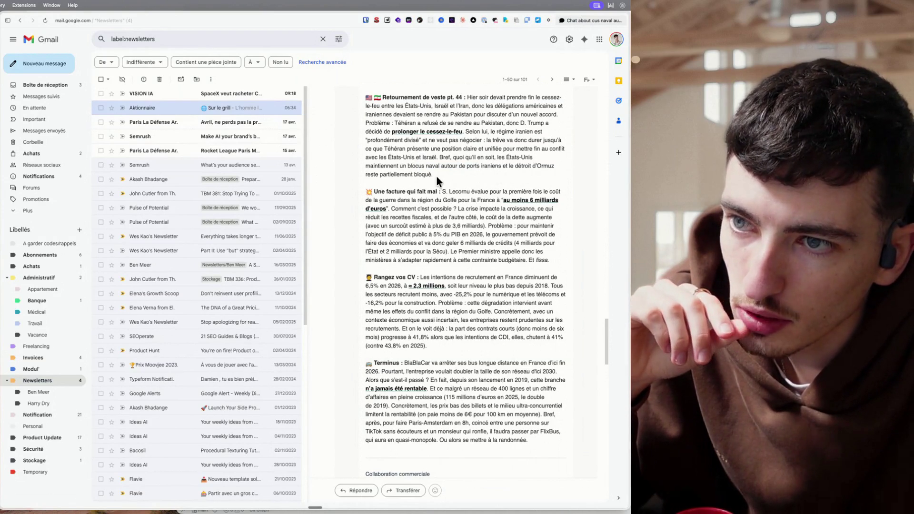
pyautogui.scroll(-10, 423, 176)
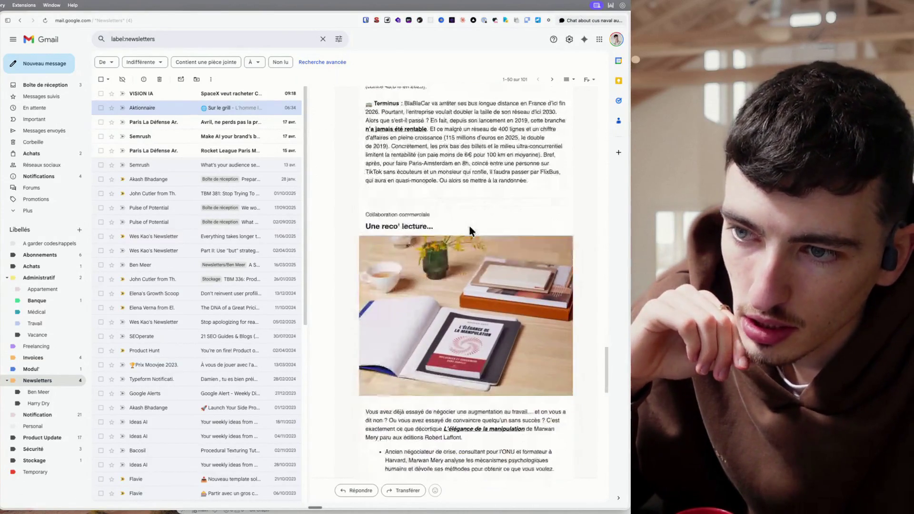
pyautogui.scroll(-15, 426, 395)
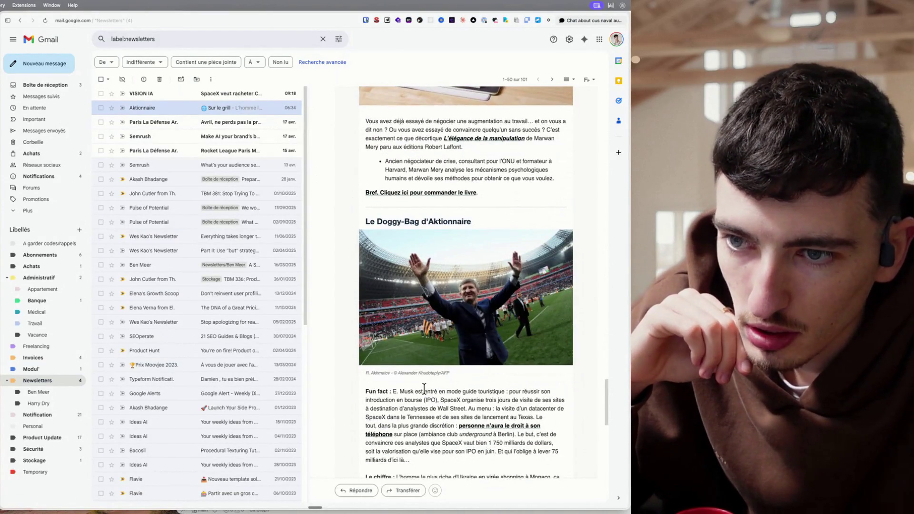
pyautogui.scroll(-2, 425, 389)
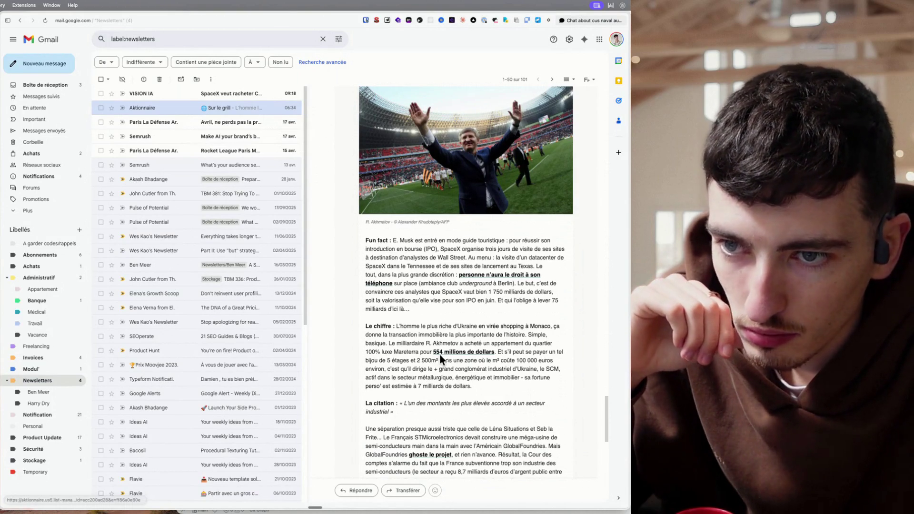
pyautogui.moveTo(439, 260); pyautogui.dragTo(452, 261)
pyautogui.click(452, 261)
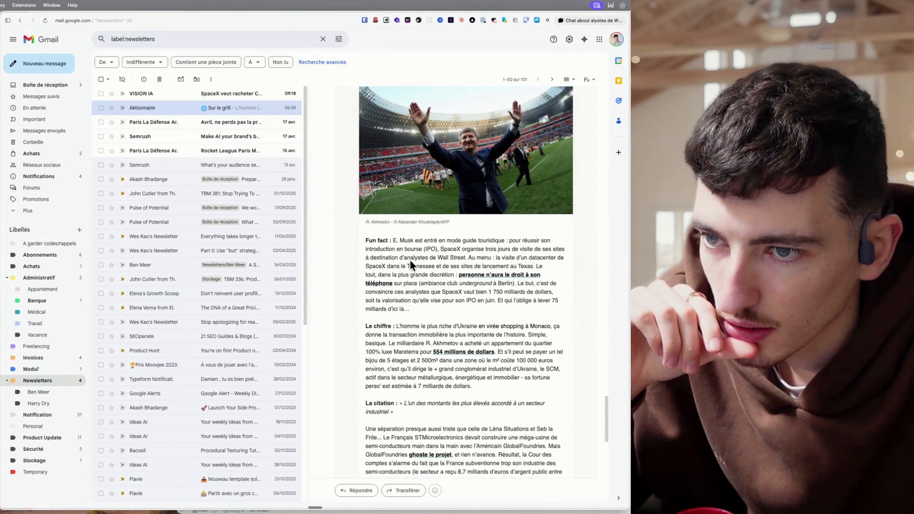
pyautogui.scroll(-1, 399, 307)
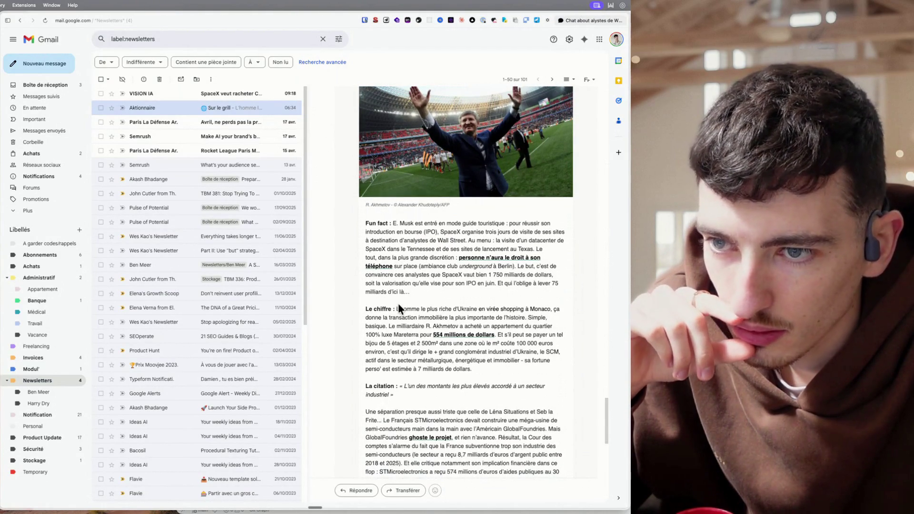
pyautogui.scroll(-1, 398, 304)
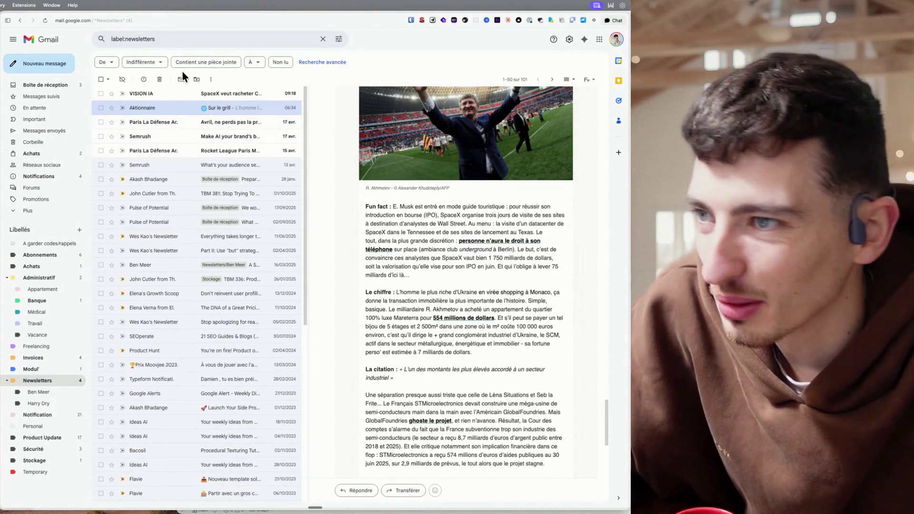
pyautogui.click(186, 98)
# Trash the Aktionnaire newsletter and highlight 'Cursor' in the VISION IA email headline.
pyautogui.click(263, 108)
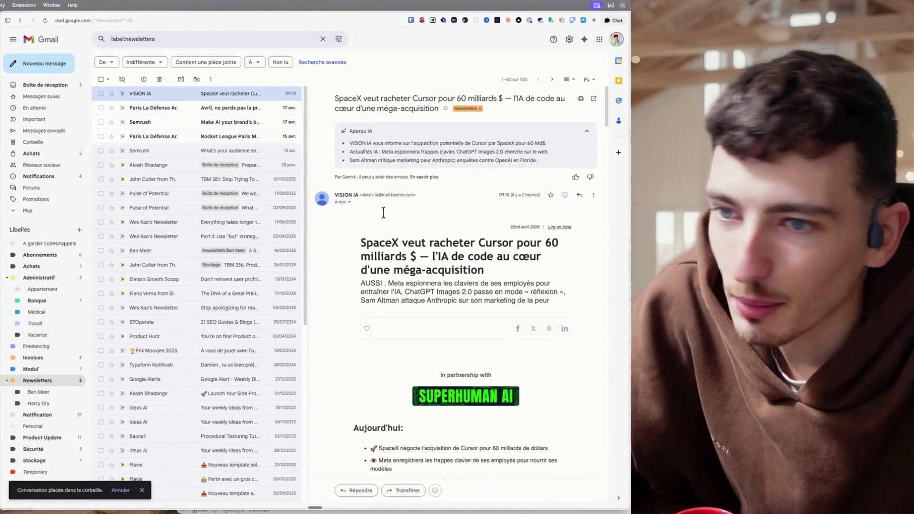
pyautogui.scroll(-1, 439, 247)
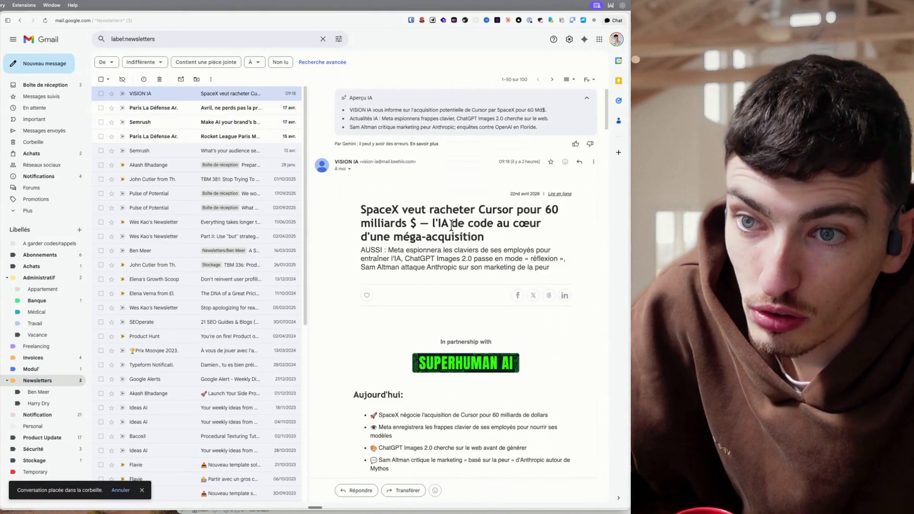
pyautogui.doubleClick(487, 206)
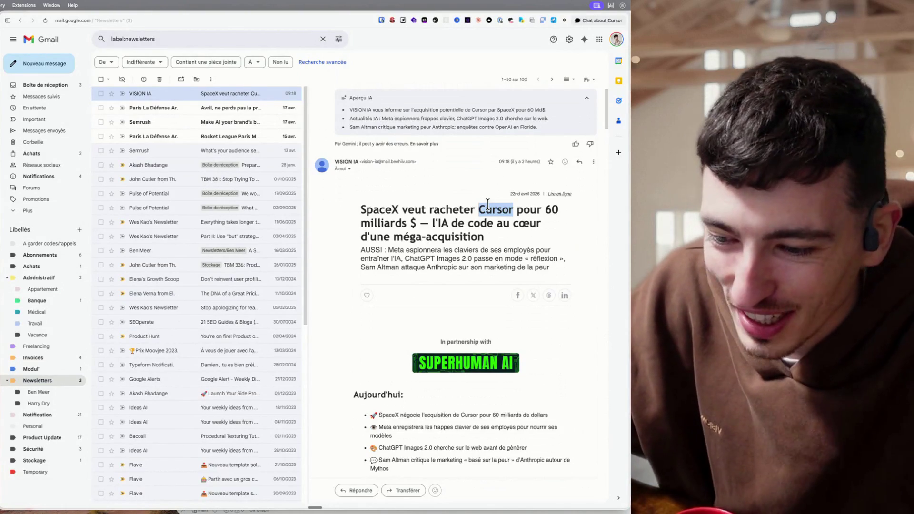
# Read down the VISION IA email through the SpaceX–Cursor and Meta stories.
pyautogui.scroll(-1, 487, 203)
pyautogui.scroll(-5, 476, 205)
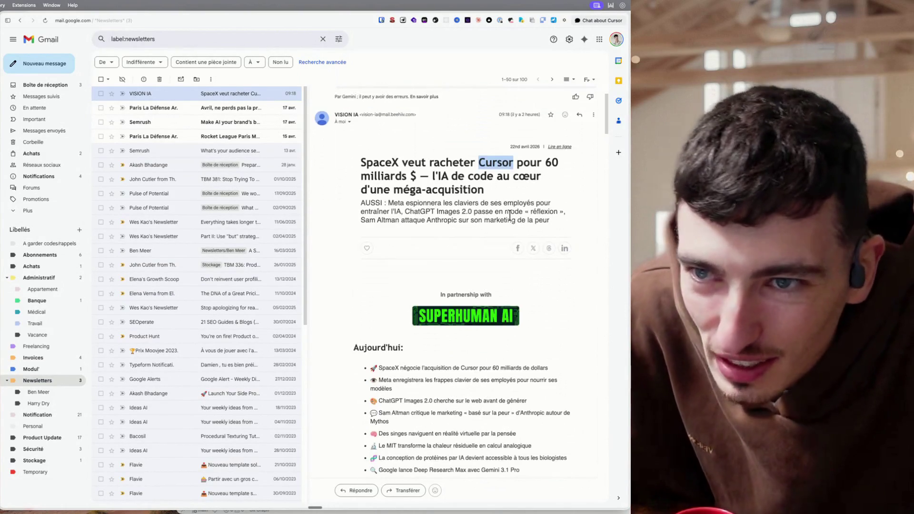
pyautogui.scroll(-1, 470, 379)
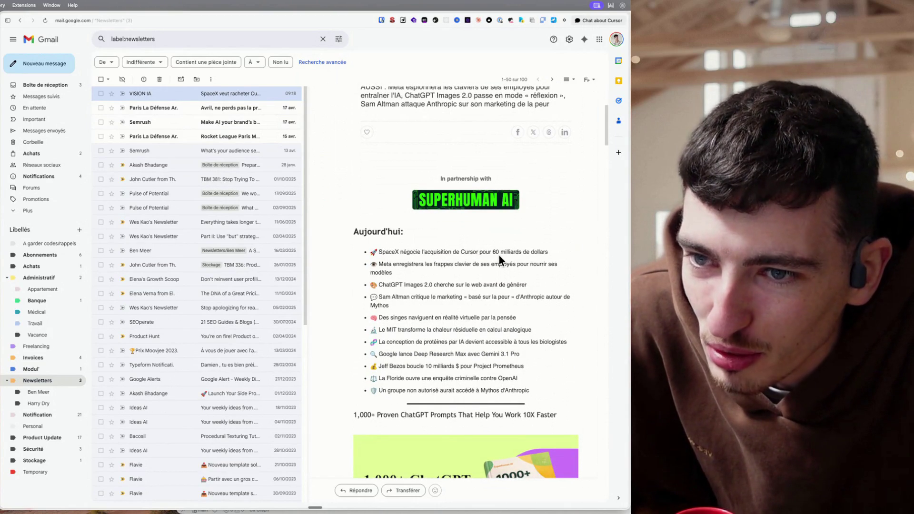
pyautogui.scroll(-1, 499, 256)
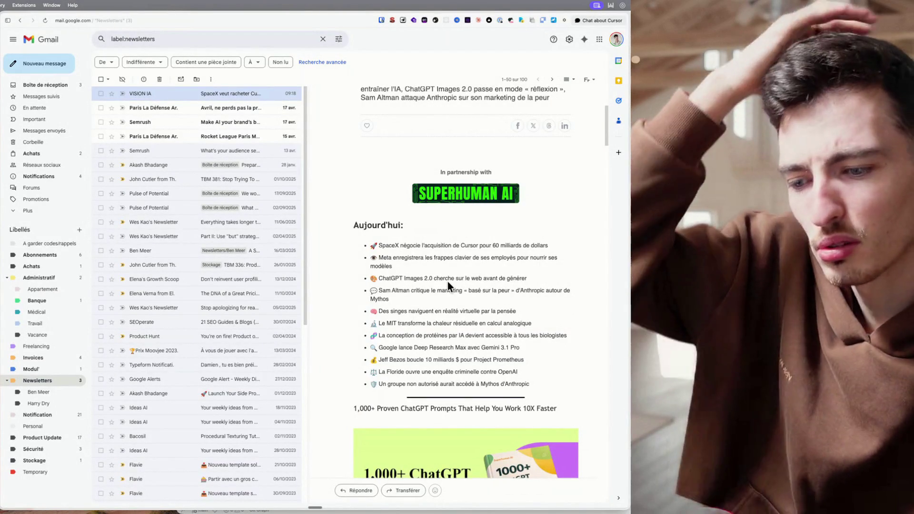
pyautogui.scroll(-1, 447, 281)
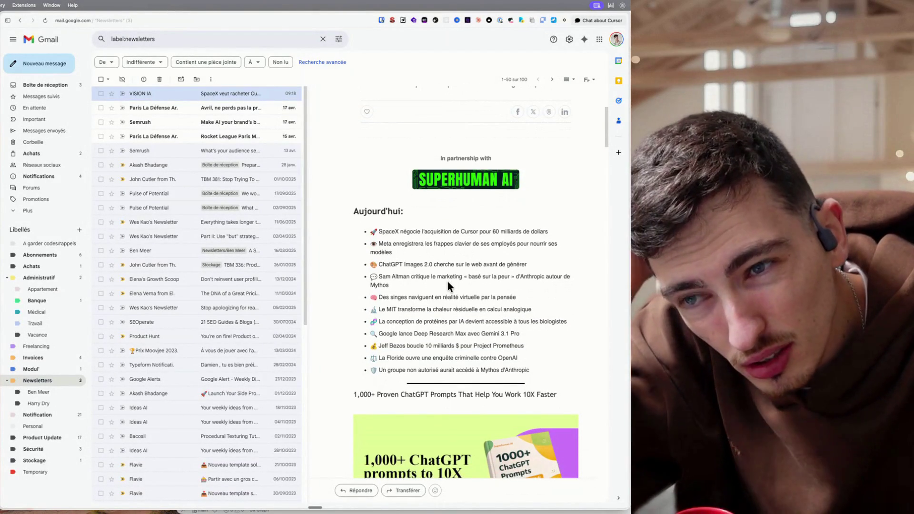
pyautogui.scroll(-1, 447, 282)
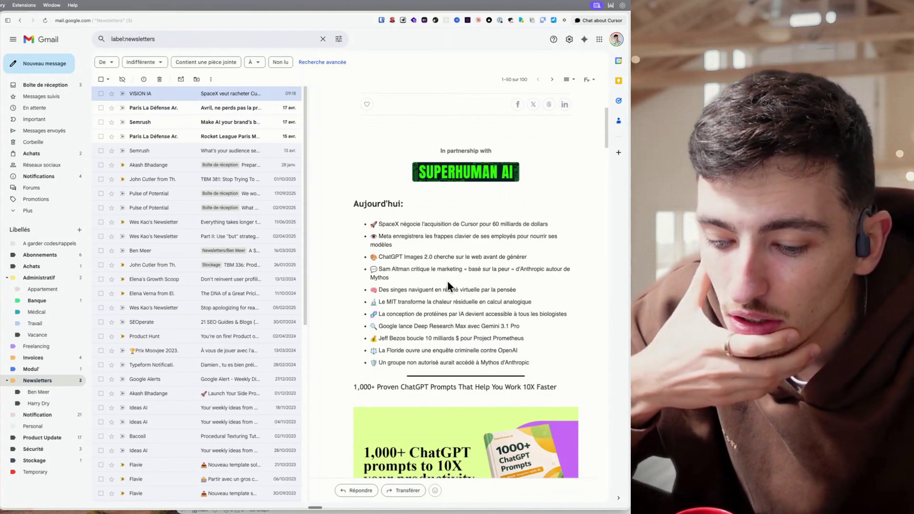
pyautogui.scroll(-1, 448, 281)
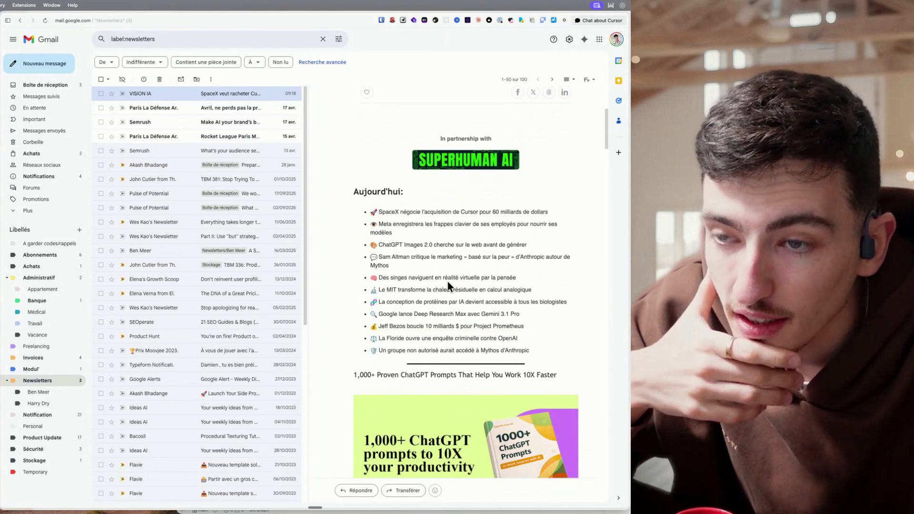
pyautogui.scroll(-1, 448, 282)
pyautogui.scroll(-4, 447, 285)
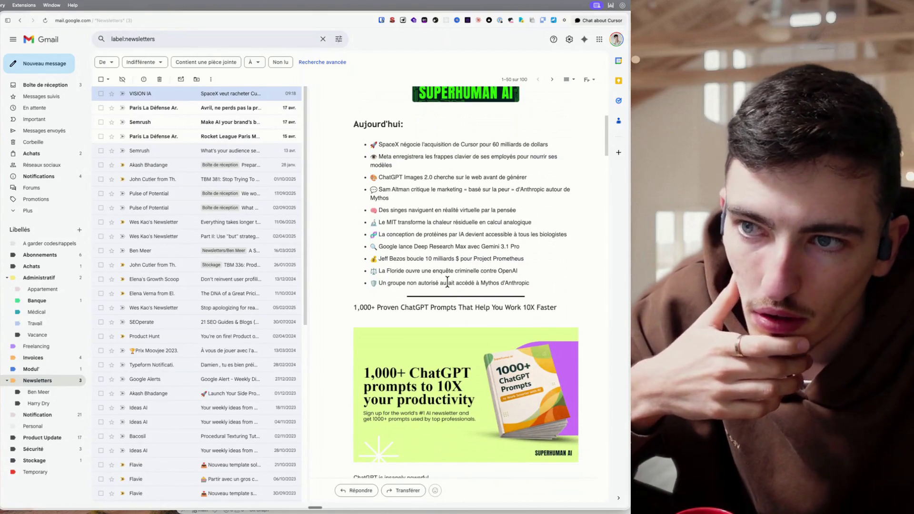
pyautogui.scroll(-1, 448, 282)
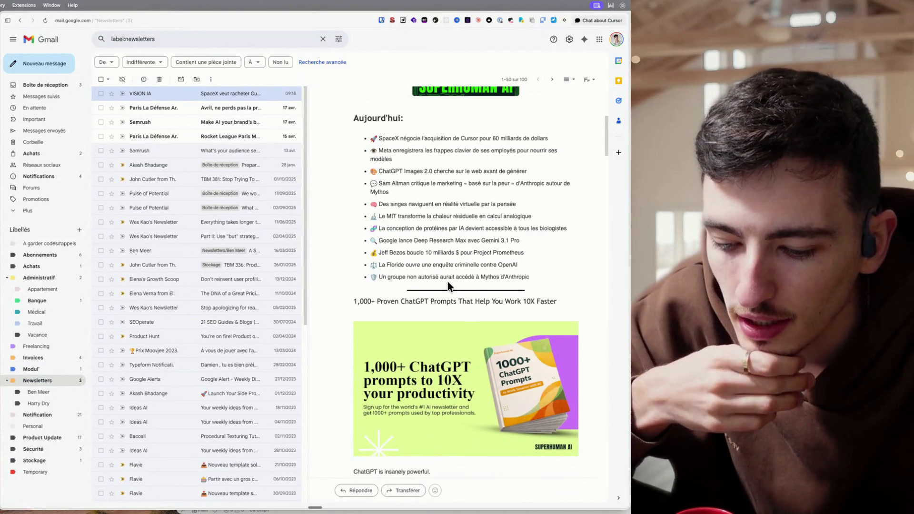
pyautogui.scroll(-1, 448, 282)
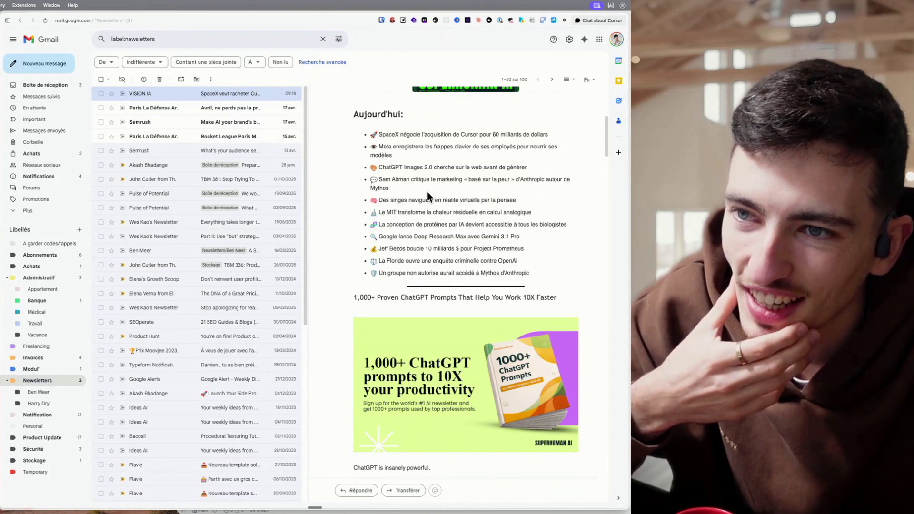
# Highlight the Sam Altman bullet, then read on to the 'ChatGPT Images 2.0' article.
pyautogui.moveTo(427, 193); pyautogui.dragTo(363, 181)
pyautogui.click(363, 183)
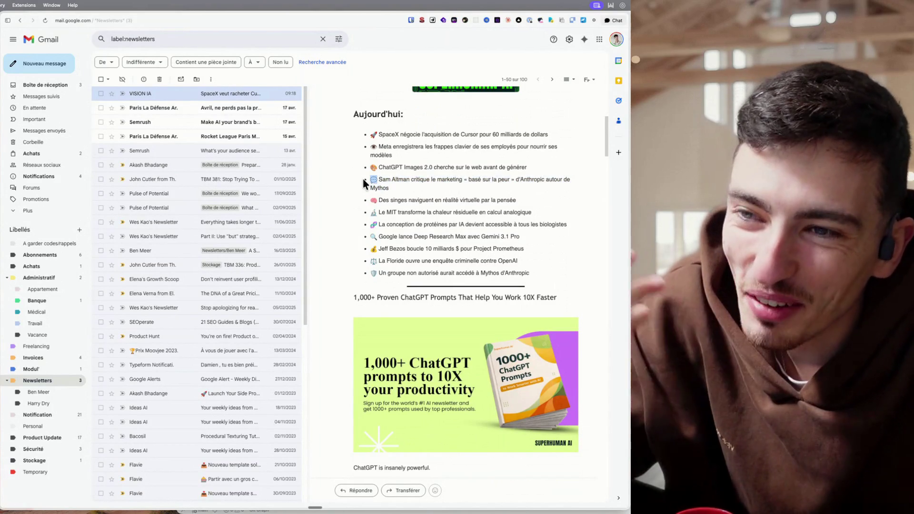
pyautogui.tripleClick(435, 183)
pyautogui.click(435, 185)
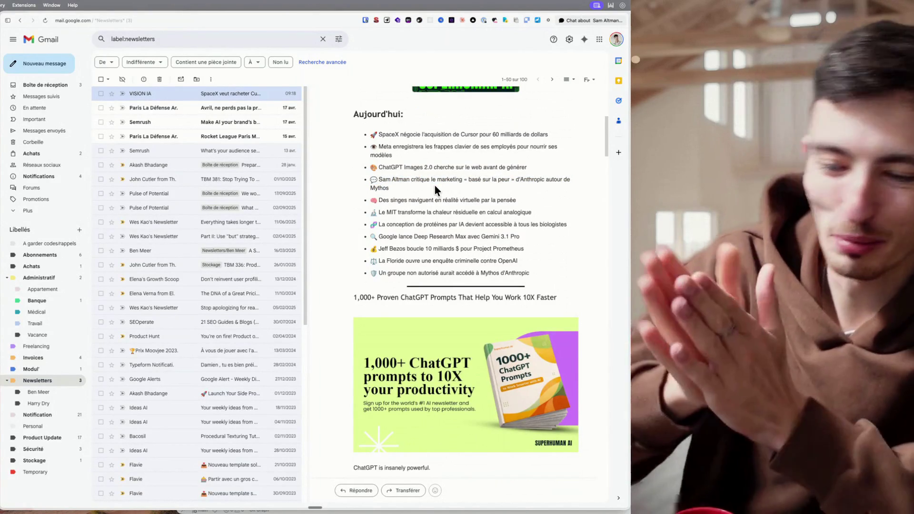
pyautogui.scroll(-2, 435, 185)
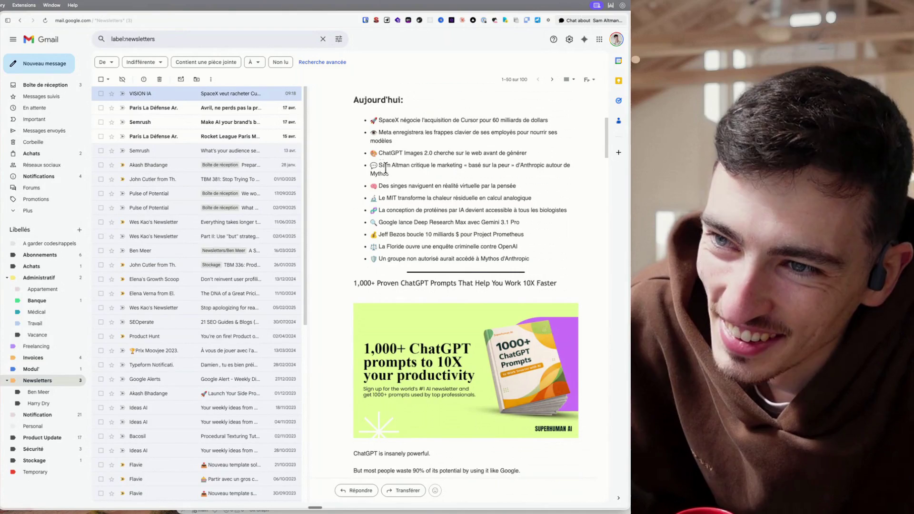
pyautogui.moveTo(392, 171); pyautogui.dragTo(370, 165)
pyautogui.click(367, 165)
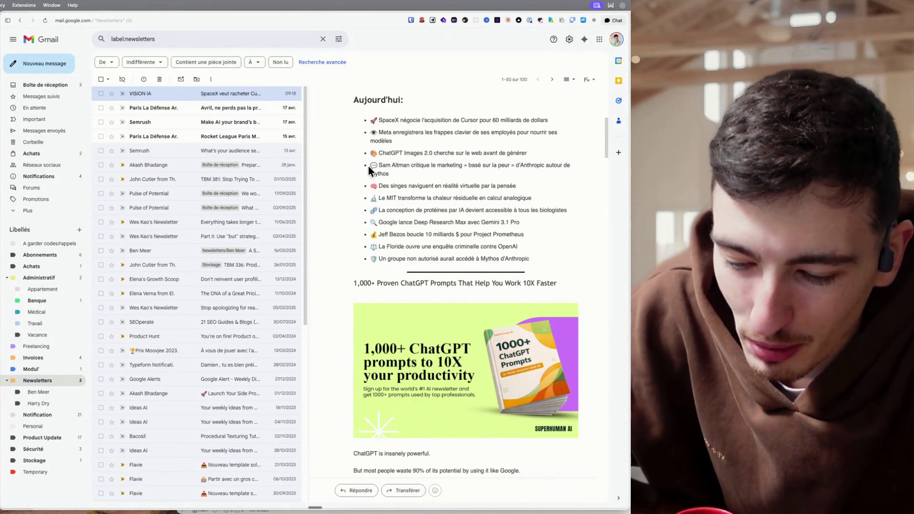
pyautogui.scroll(-10, 367, 165)
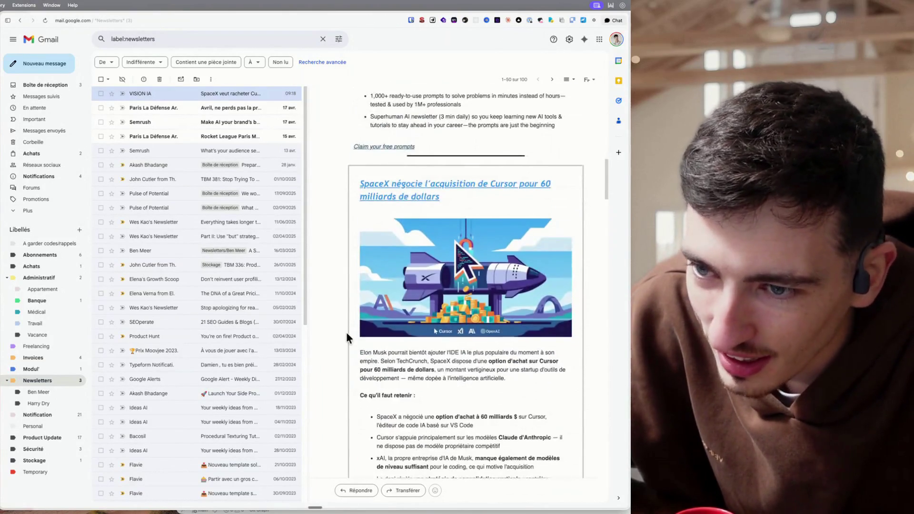
pyautogui.scroll(-5, 347, 333)
pyautogui.scroll(4, 346, 332)
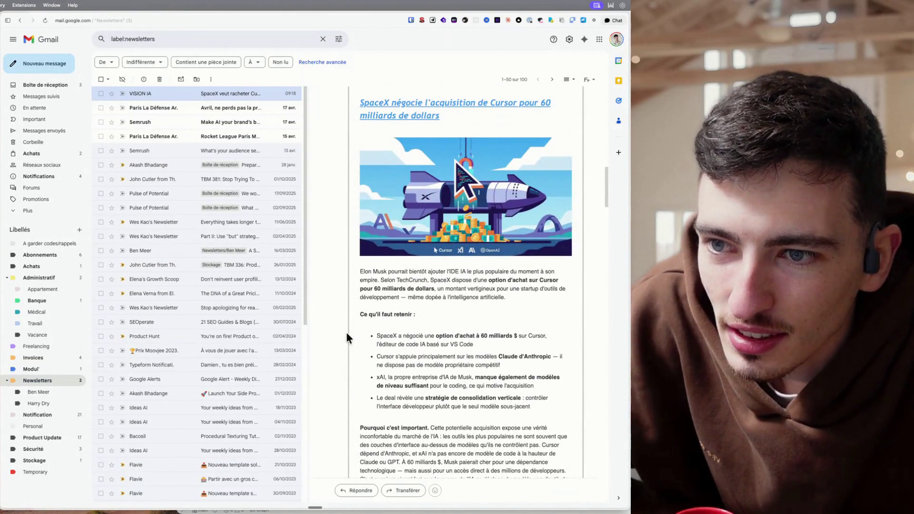
pyautogui.scroll(-10, 347, 332)
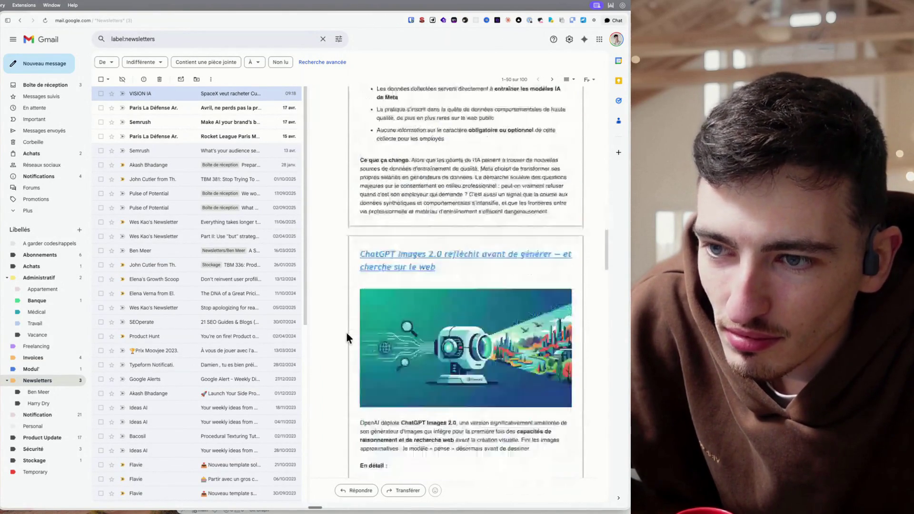
pyautogui.scroll(-10, 346, 333)
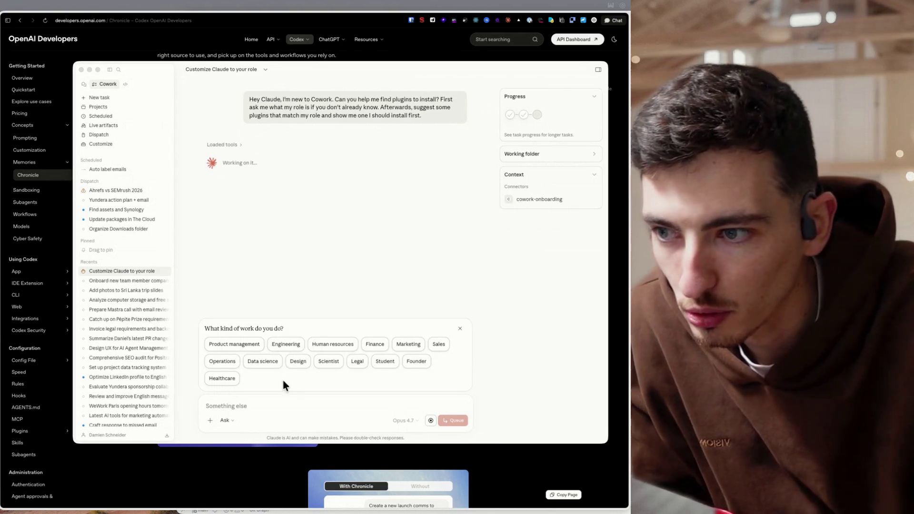
# Close the 'What kind of work do you do?' card and refocus the documentation page behind.
pyautogui.click(460, 328)
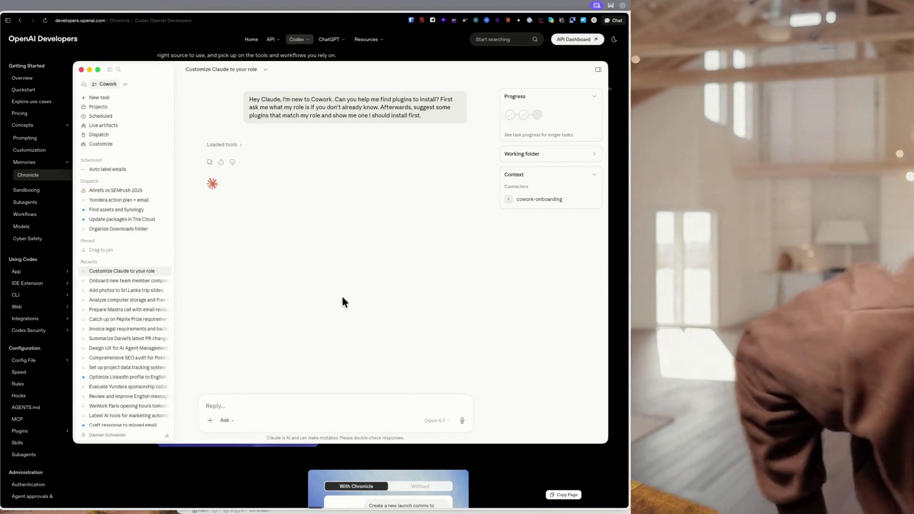
pyautogui.click(149, 459)
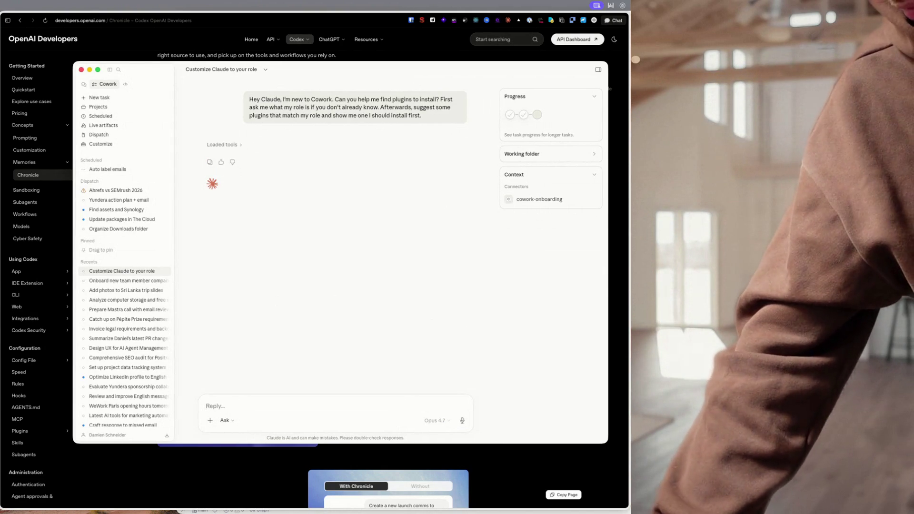
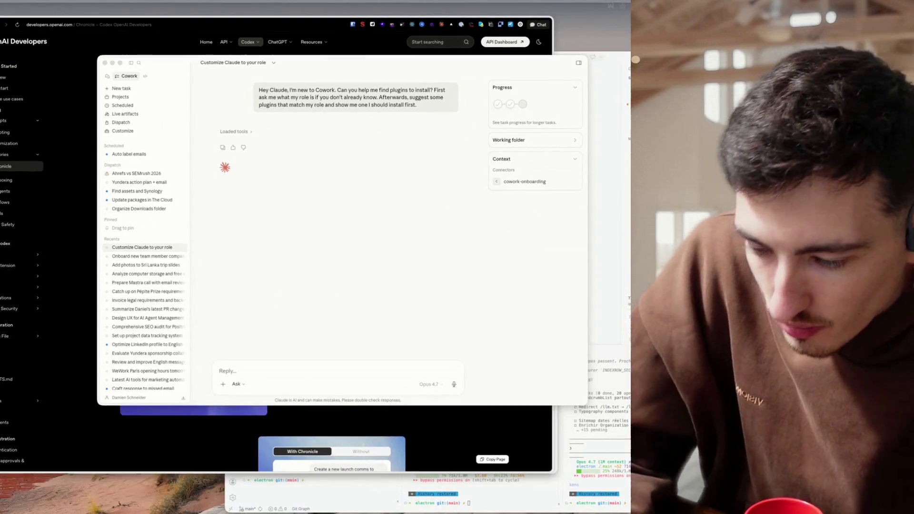
# Use Mission Control to bring the OpenAI Developers Codex Chronicle docs window to the front.
pyautogui.hotkey('ctrl', 'Up')
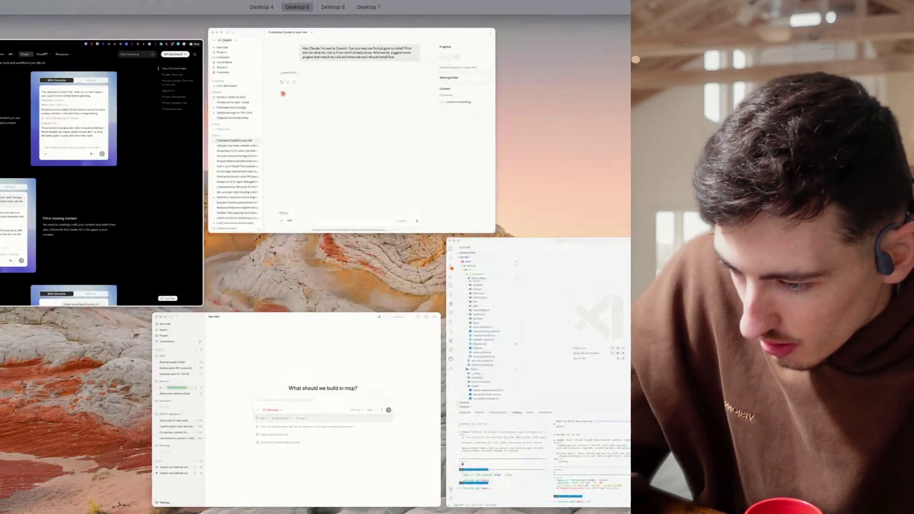
pyautogui.hotkey('ctrl', 'Up')
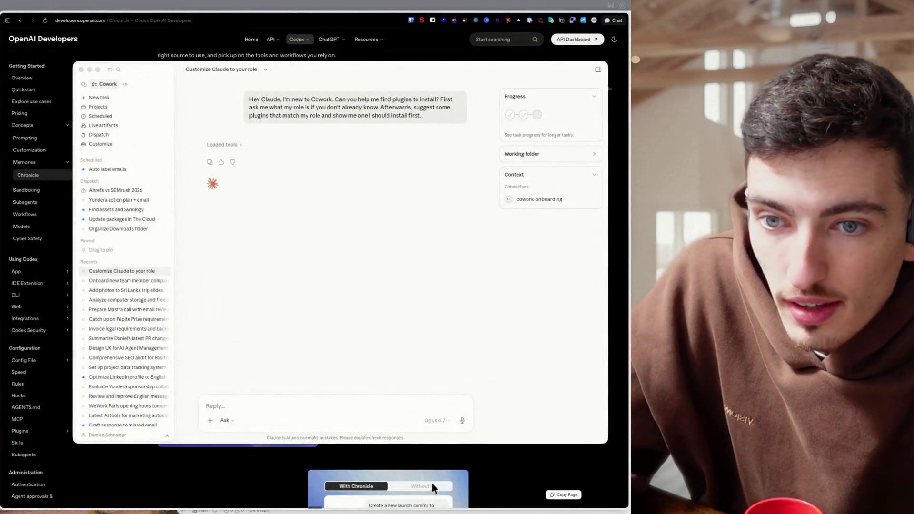
pyautogui.hotkey('ctrl', 'Up')
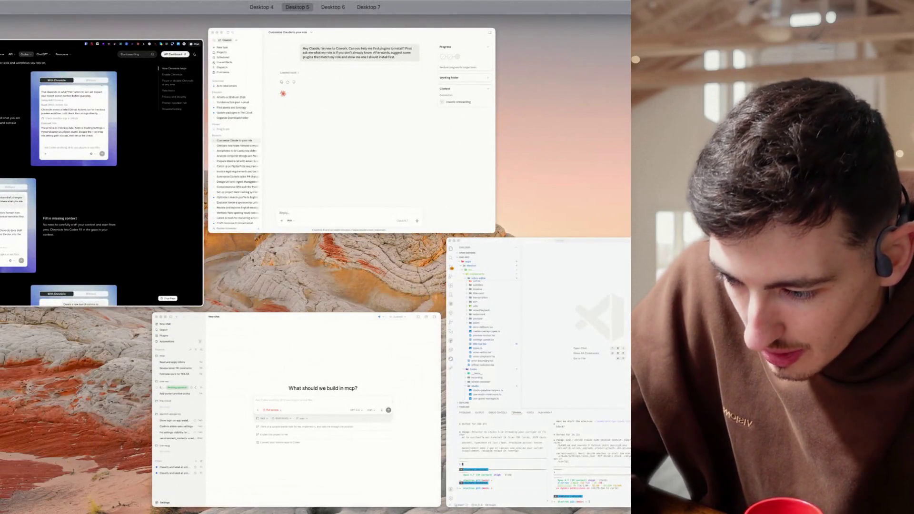
pyautogui.moveTo(314, 7)
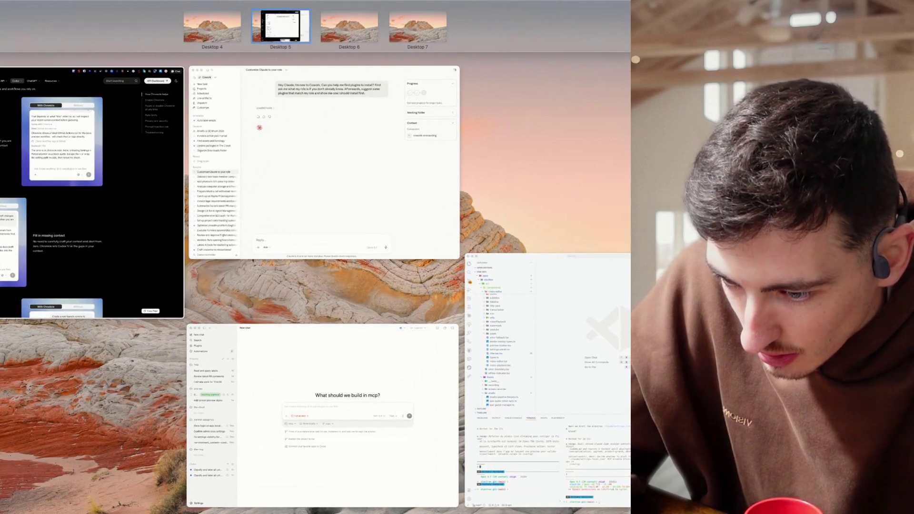
pyautogui.press('Escape')
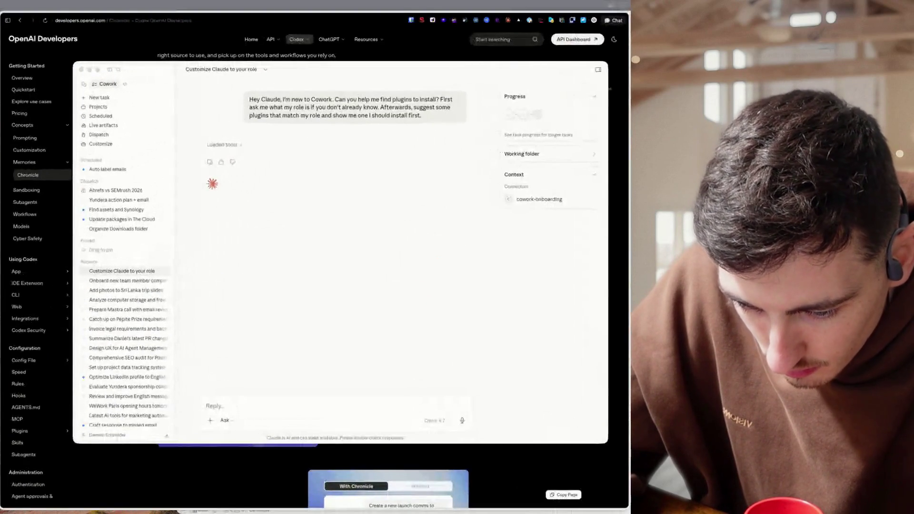
pyautogui.hotkey('ctrl', 'Up')
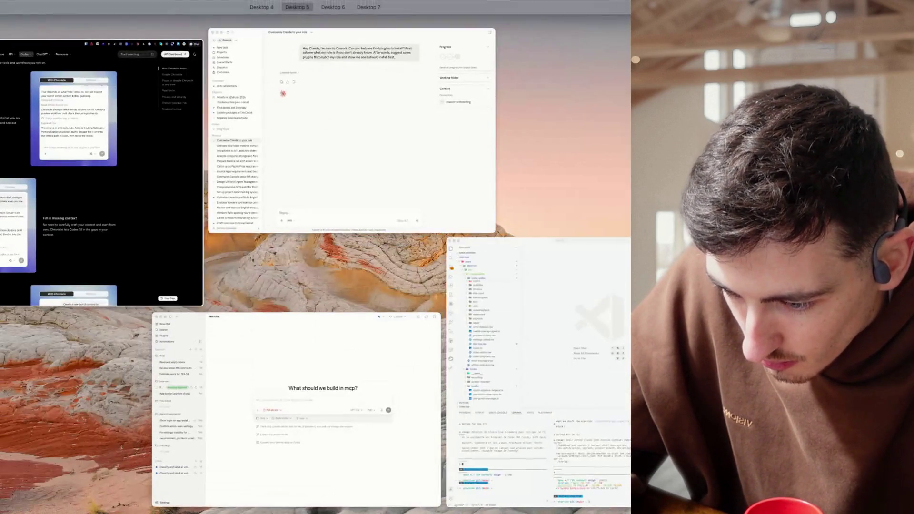
pyautogui.click(101, 171)
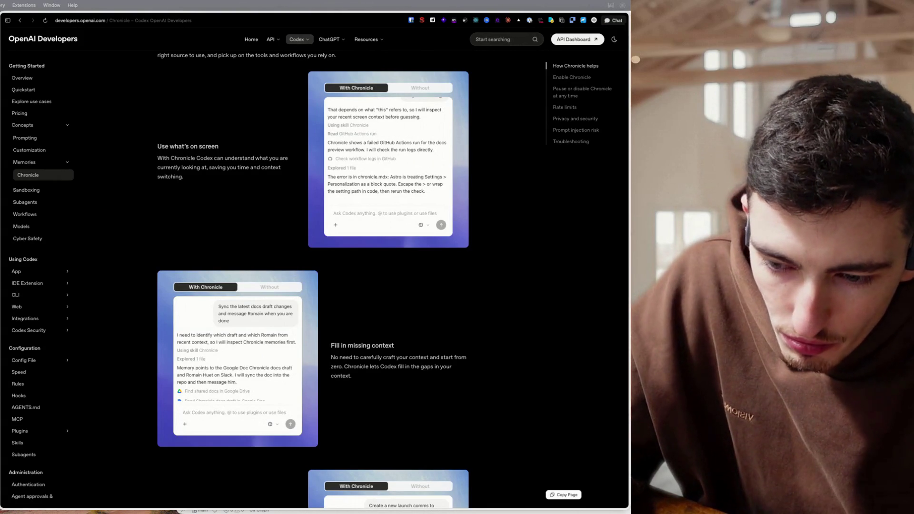
pyautogui.hotkey('ctrl', 'Up')
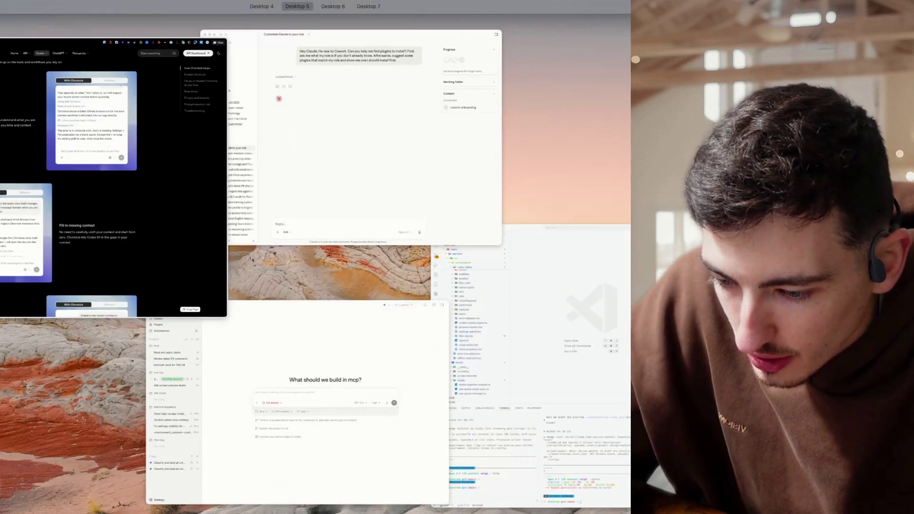
pyautogui.click(119, 191)
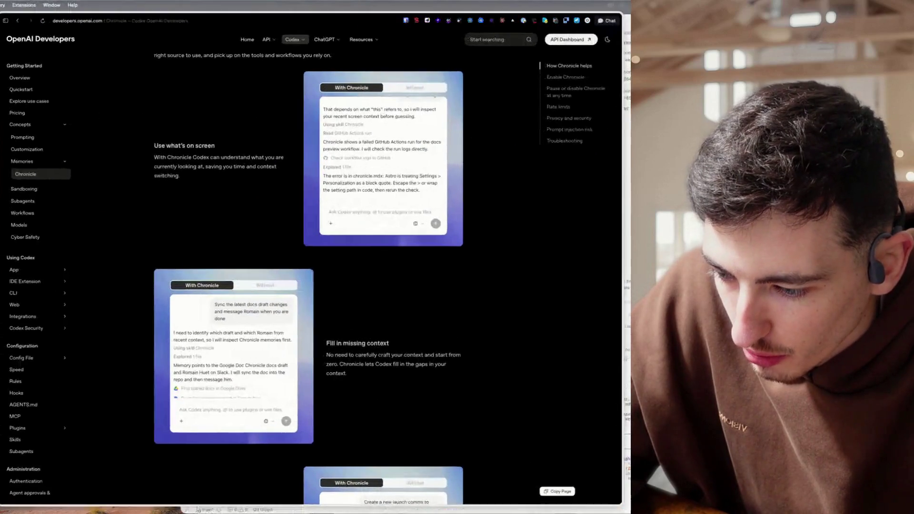
pyautogui.hotkey('ctrl', 'Up')
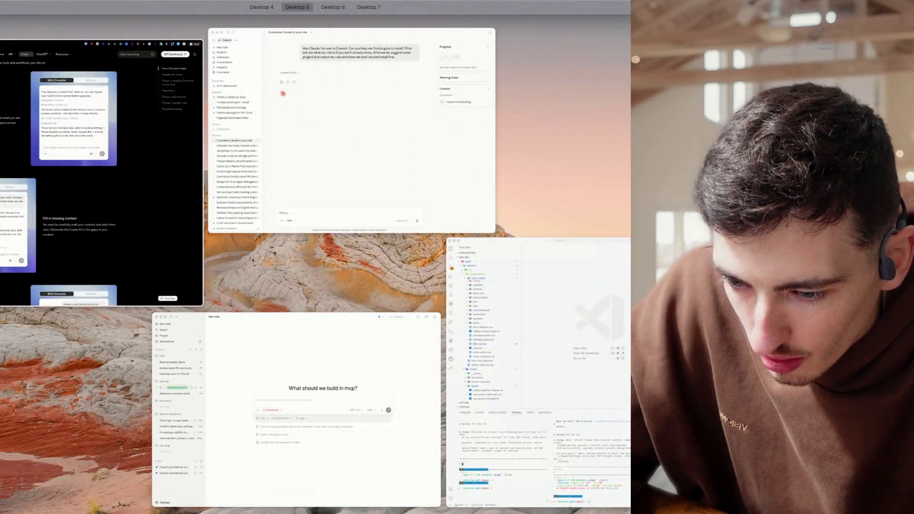
pyautogui.hotkey('ctrl', 'Up')
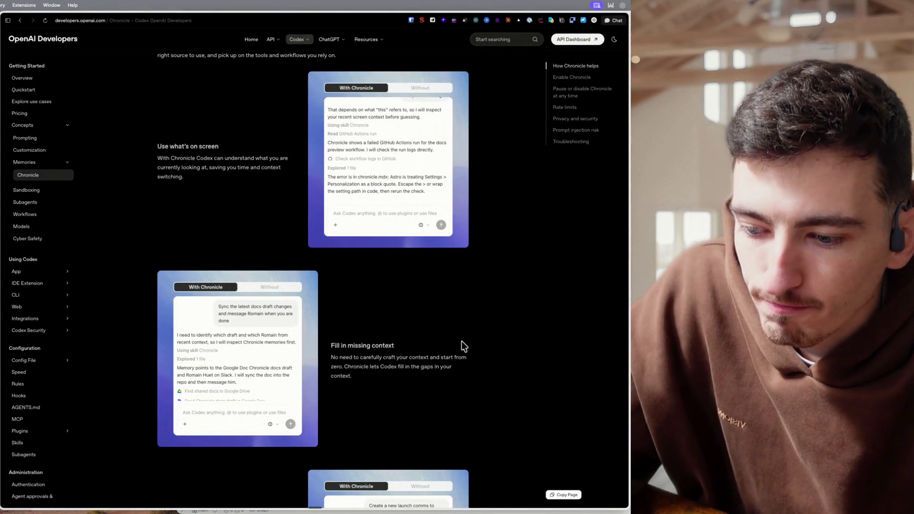
pyautogui.press('super+Tab')
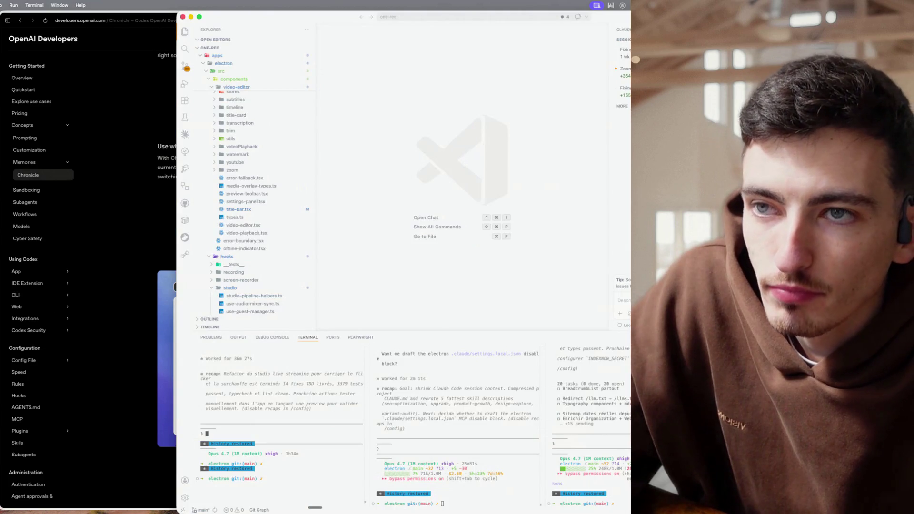
pyautogui.hotkey('ctrl', 'Up')
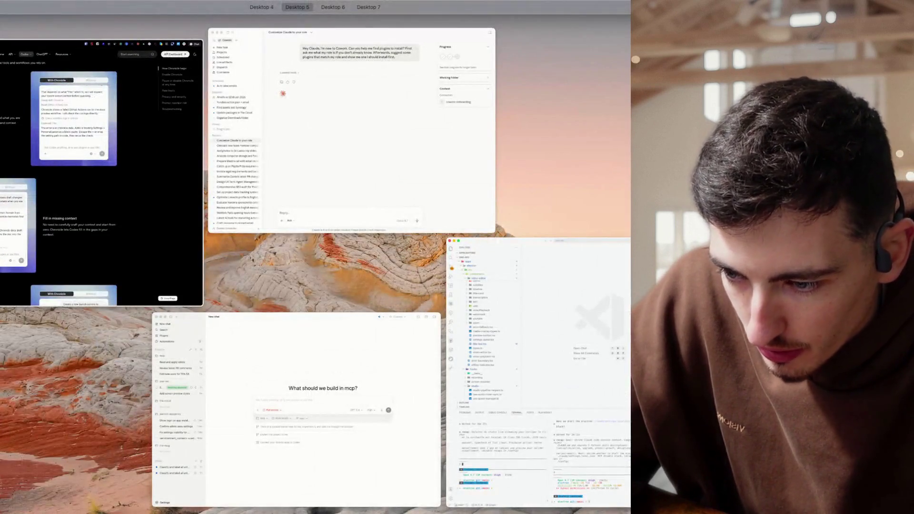
pyautogui.press('Escape')
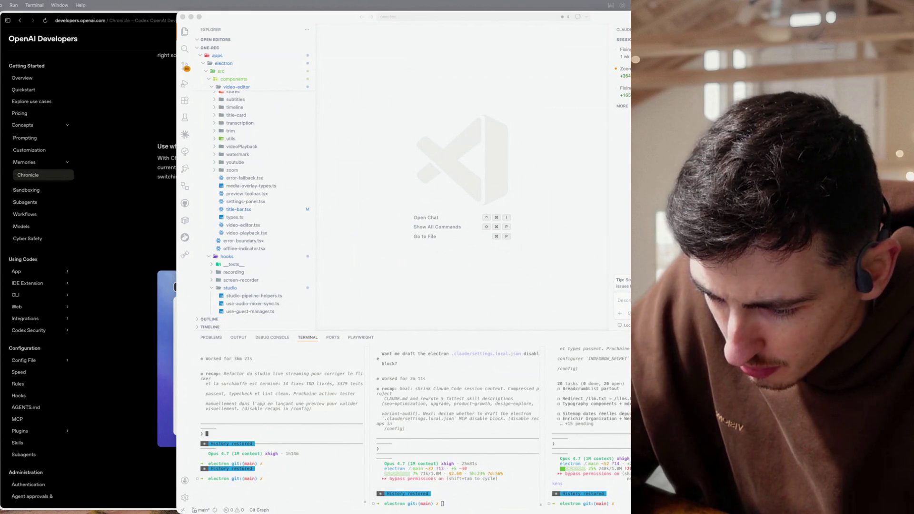
pyautogui.press('super+Tab')
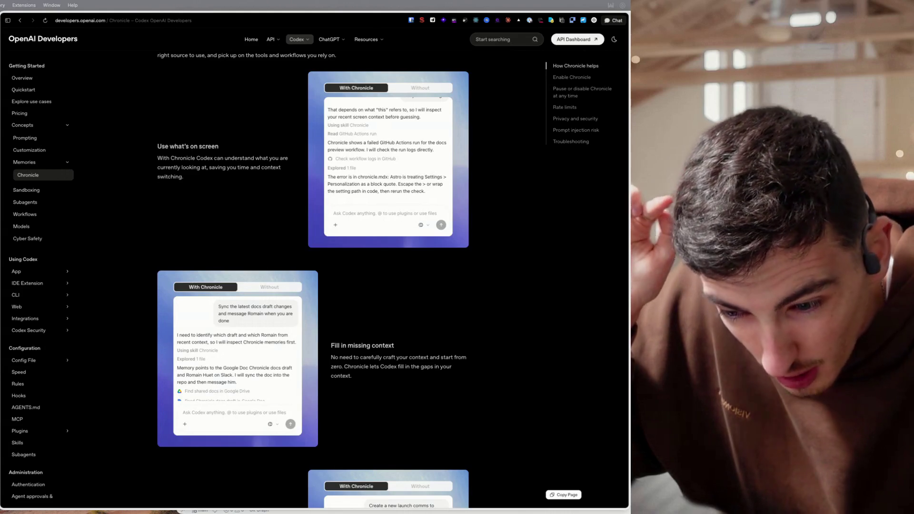
pyautogui.hotkey('ctrl', 'Up')
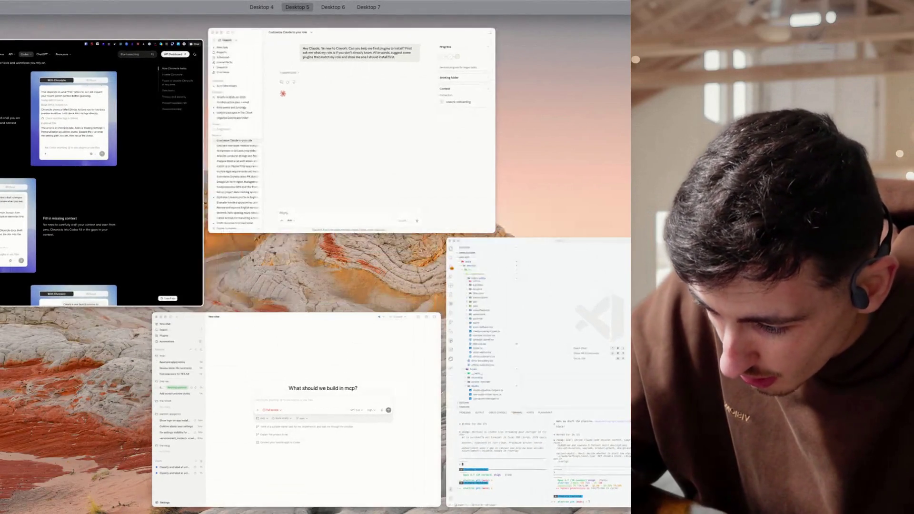
pyautogui.hotkey('ctrl', 'Up')
pyautogui.hotkey('ctrl', 'Up')
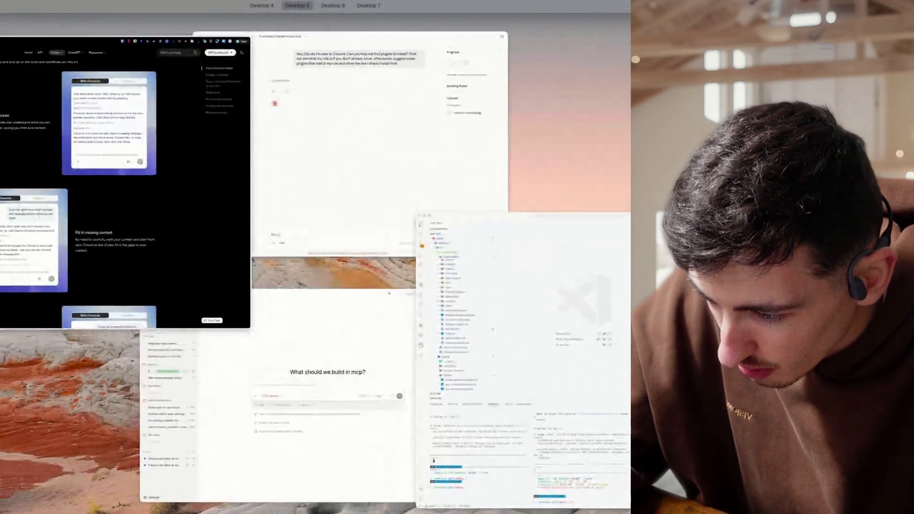
pyautogui.hotkey('ctrl', 'Up')
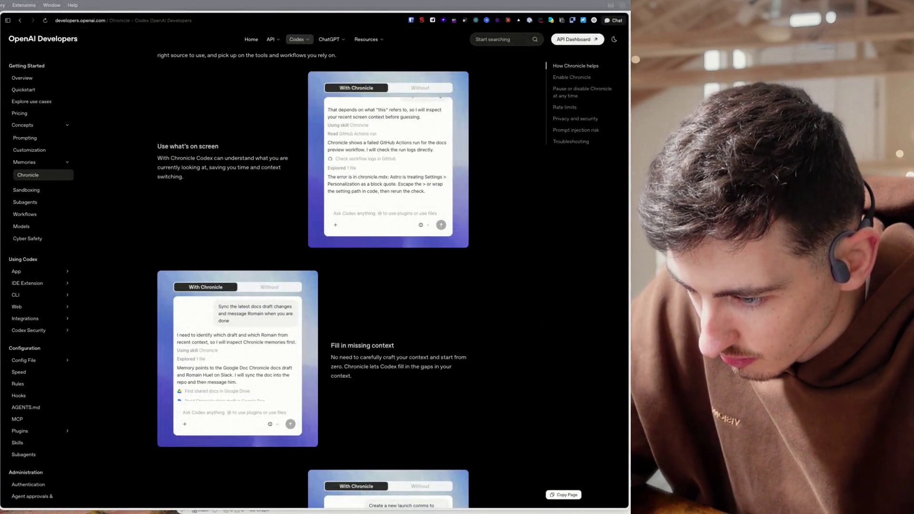
# Read the Chronicle docs page, then spread all open windows out in Mission Control.
pyautogui.hotkey('ctrl', 'Up')
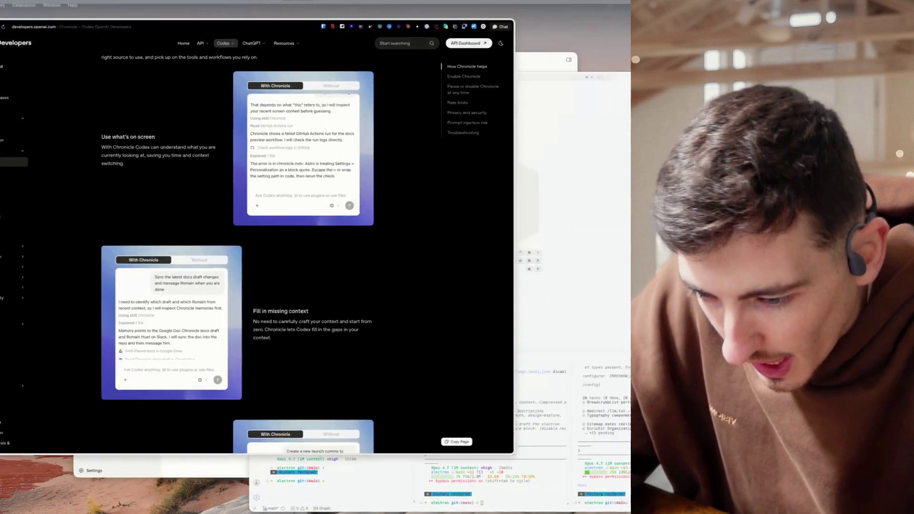
pyautogui.hotkey('ctrl', 'Up')
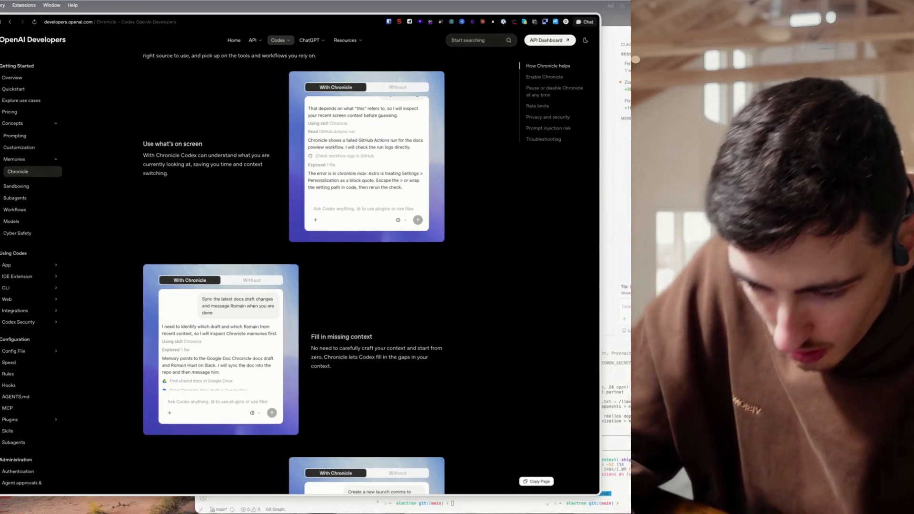
pyautogui.hotkey('ctrl', 'Up')
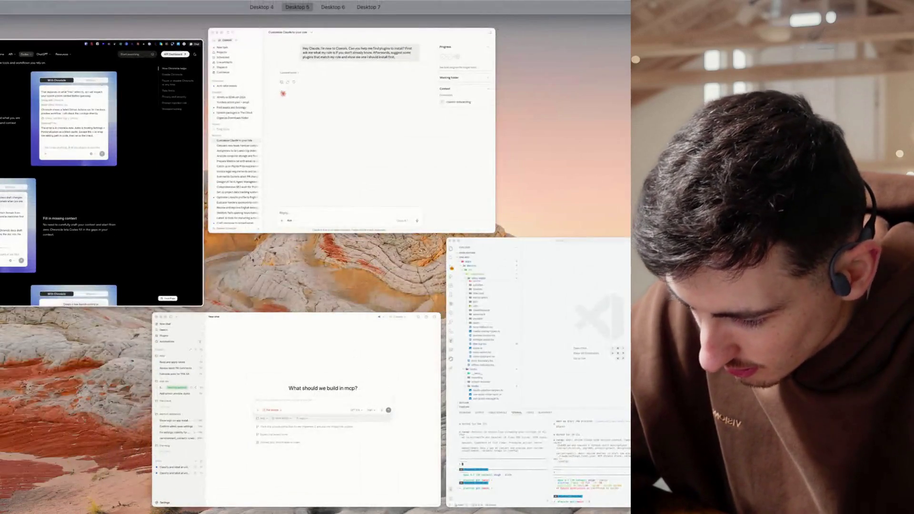
# Bring the one-rec VS Code window to the front and drag it to the left screen edge.
pyautogui.click(519, 357)
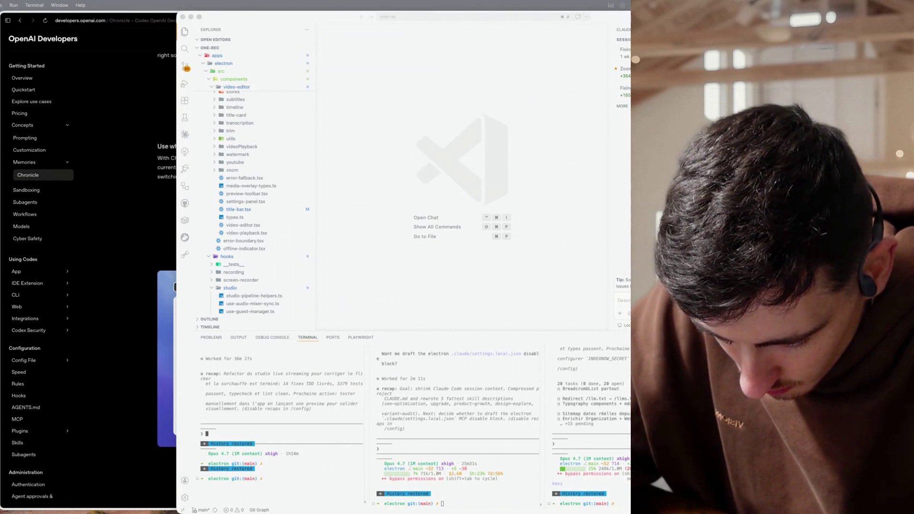
pyautogui.hotkey('ctrl', 'Up')
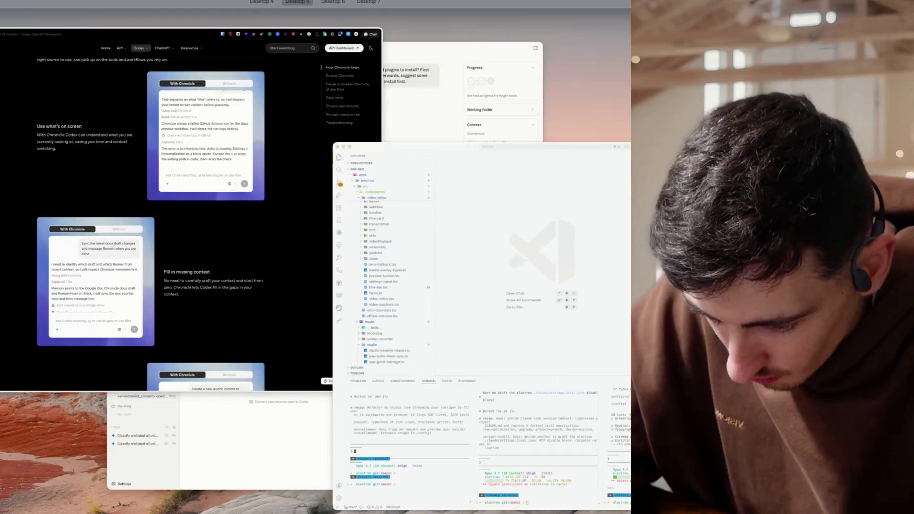
pyautogui.press('Escape')
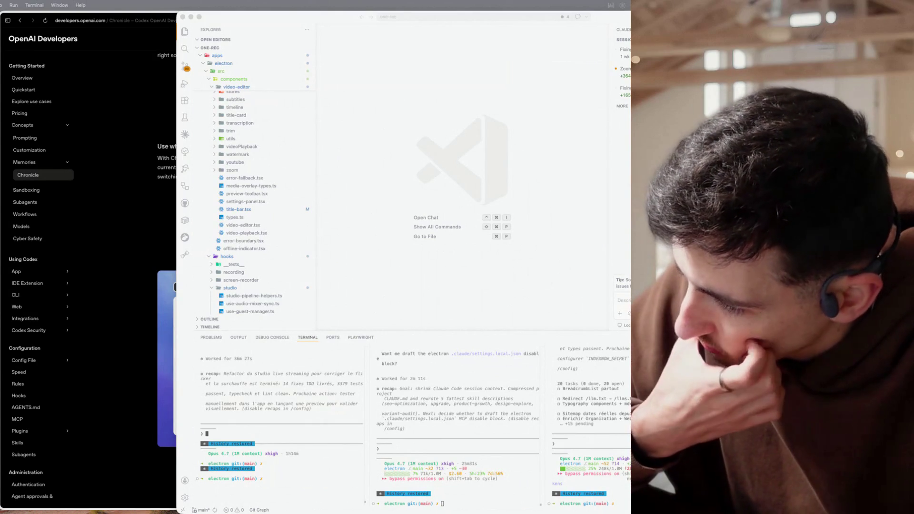
pyautogui.hotkey('ctrl', 'Up')
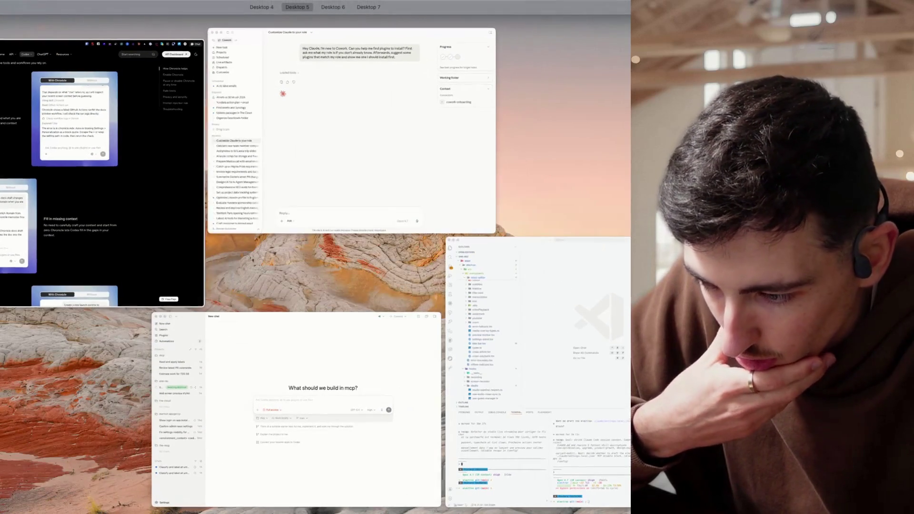
pyautogui.hotkey('ctrl', 'Up')
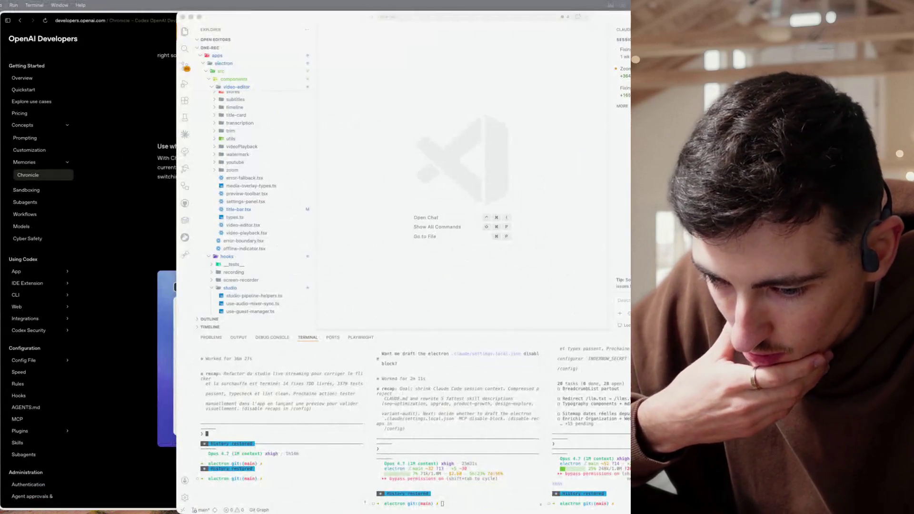
pyautogui.hotkey('ctrl', 'Up')
pyautogui.hotkey('ctrl', 'Up')
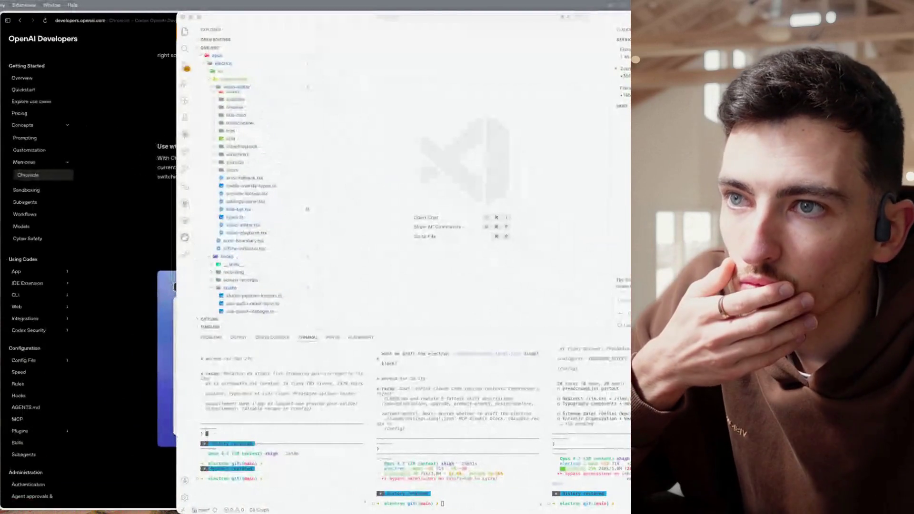
pyautogui.moveTo(230, 18); pyautogui.dragTo(63, 15)
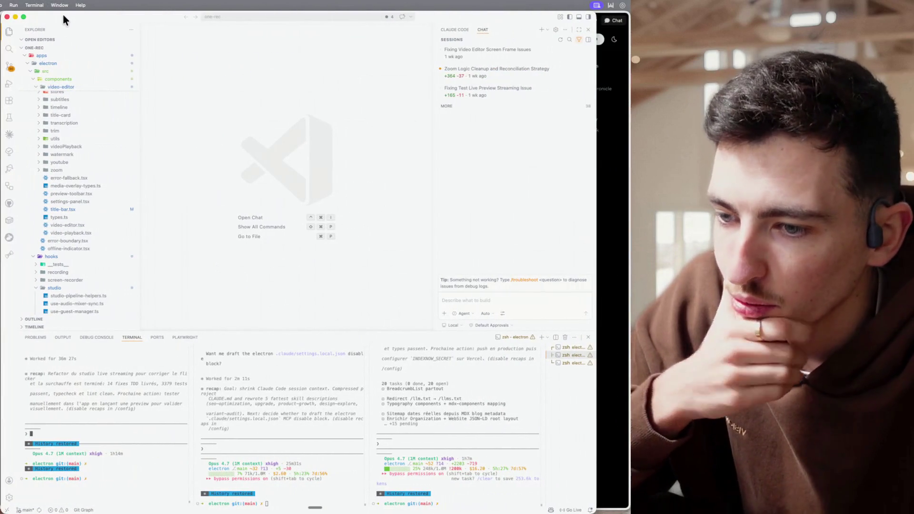
# Return to VS Code and focus the terminal showing the 20-task list.
pyautogui.click(425, 443)
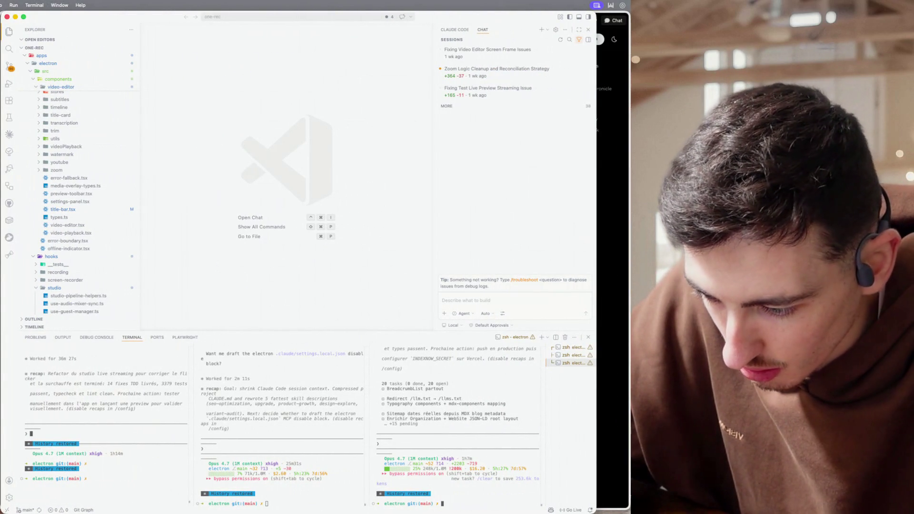
pyautogui.hotkey('ctrl', 'Up')
pyautogui.click(151, 218)
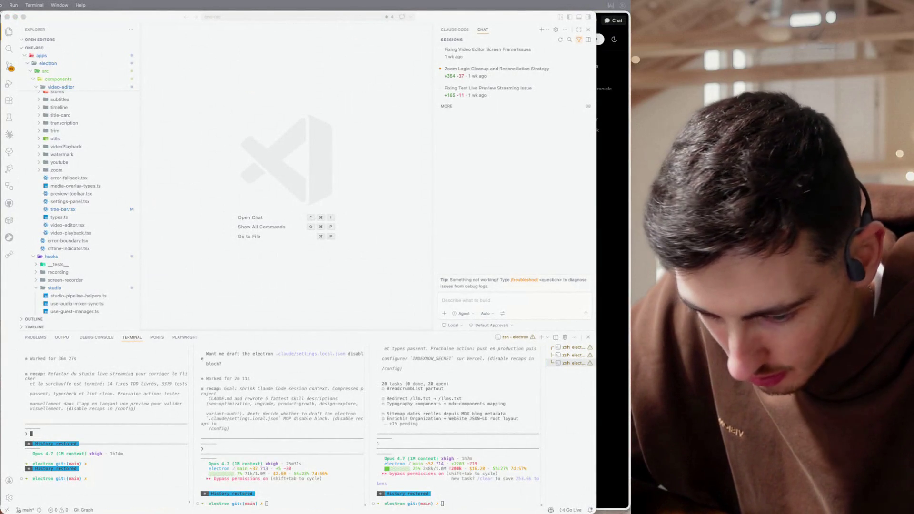
pyautogui.hotkey('ctrl', 'Up')
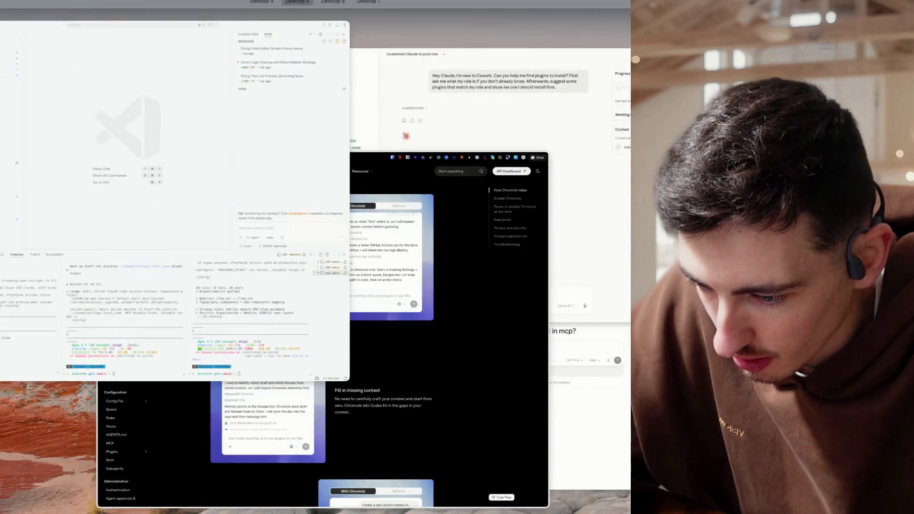
pyautogui.hotkey('ctrl', 'Up')
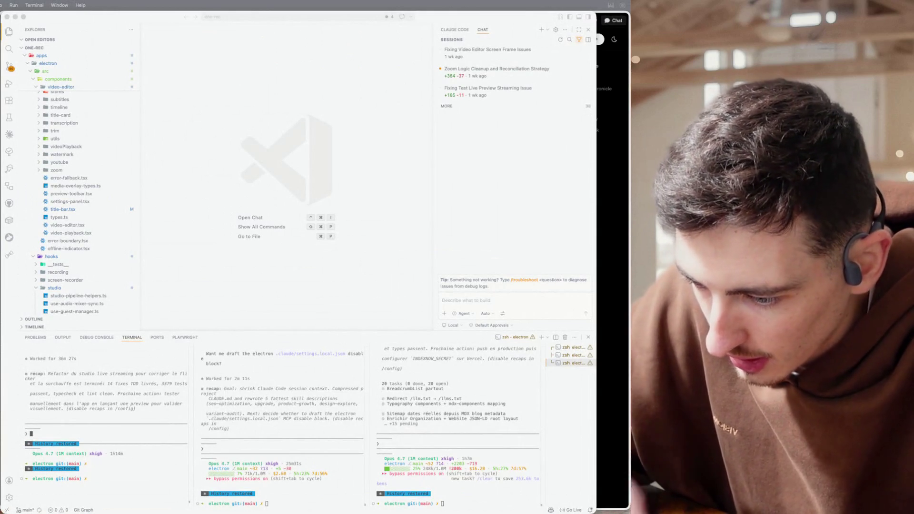
# Resume the earlier Claude session with claude --continue in the left pane, then add a new zsh terminal.
pyautogui.click(126, 445)
pyautogui.write('claude --continue')
pyautogui.press('Return')
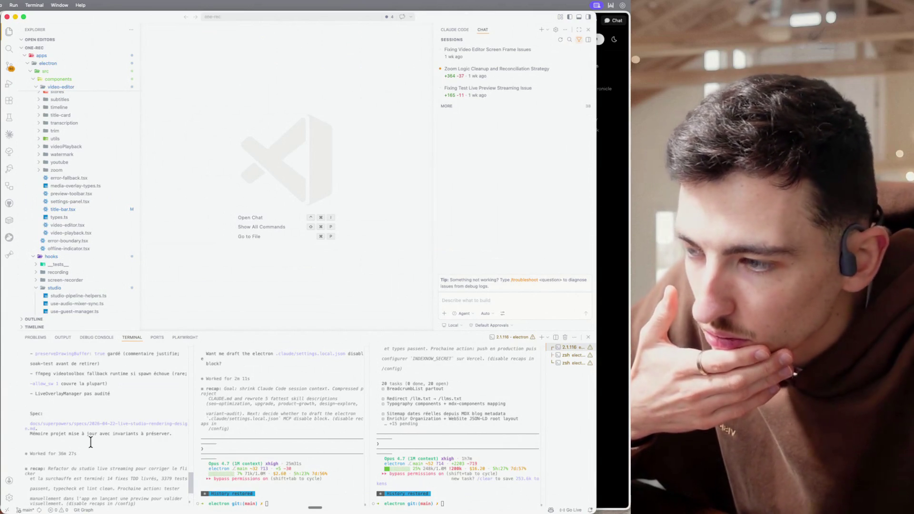
pyautogui.scroll(1, 90, 442)
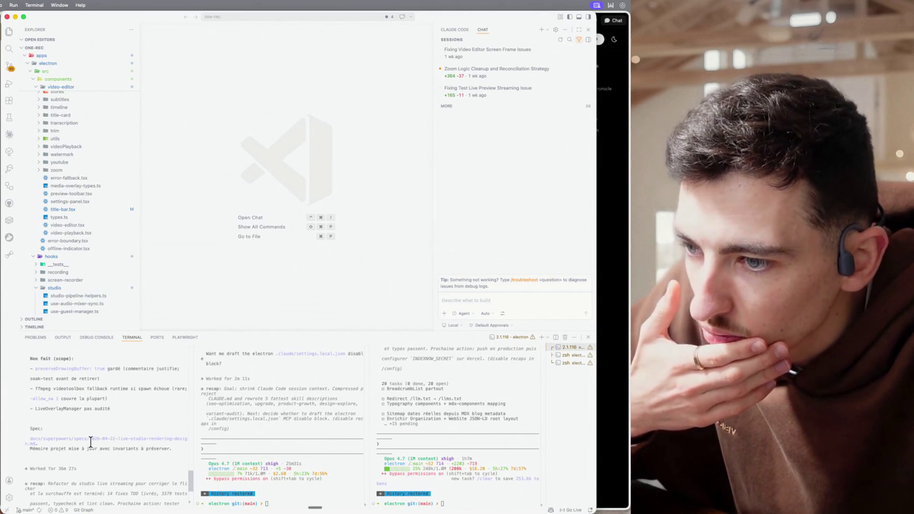
pyautogui.click(541, 337)
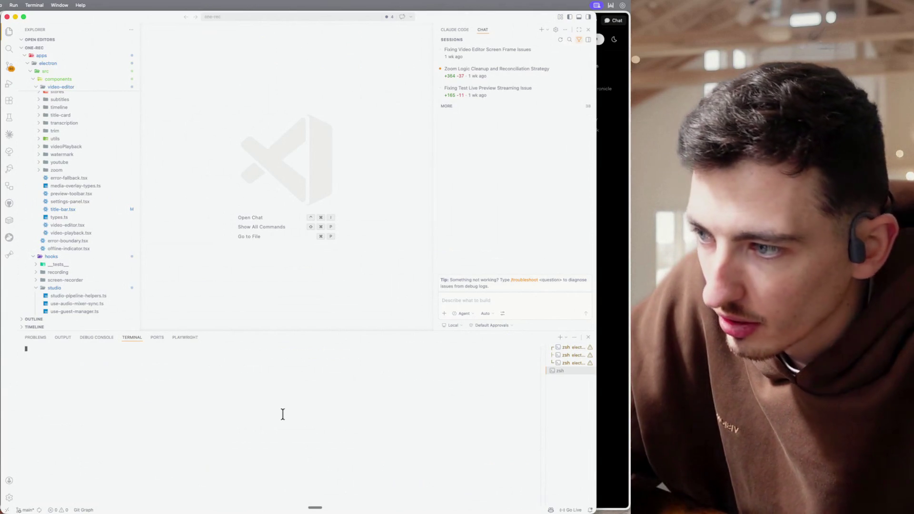
# Install the electron app's dependencies with bun install in apps/electron.
pyautogui.write('ps/electron')
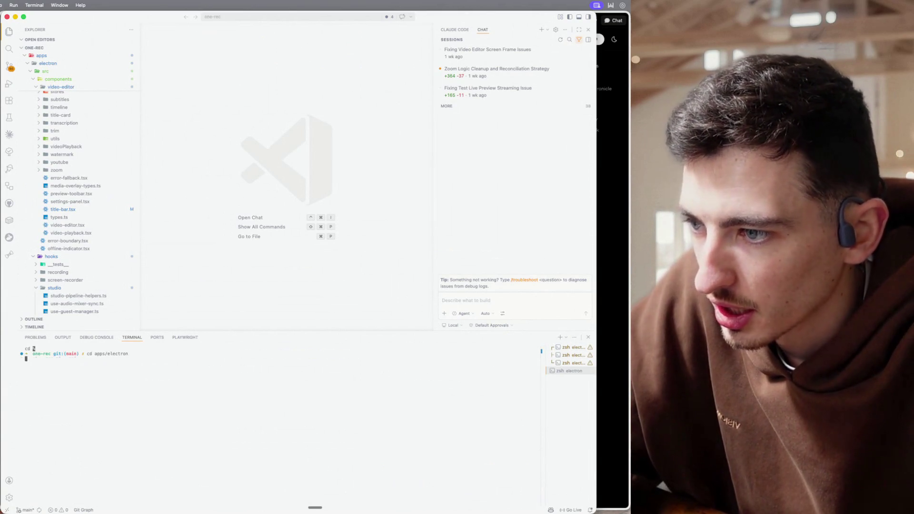
pyautogui.write('bun o')
pyautogui.press('Return')
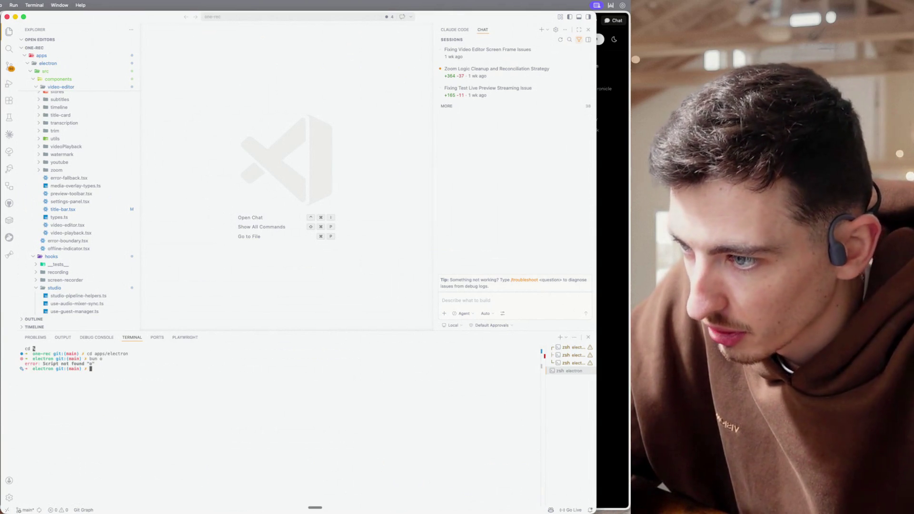
pyautogui.write('i')
pyautogui.press('Return')
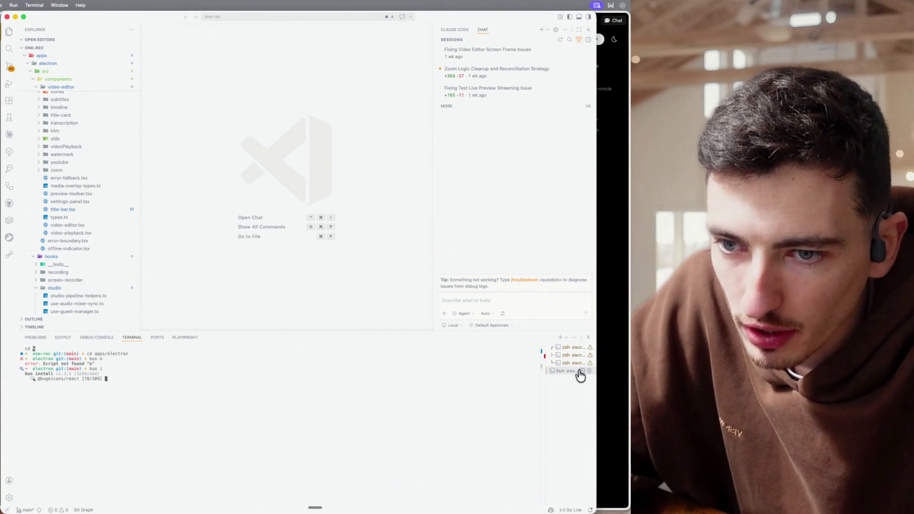
# Split the terminal, run claude update in the new pane, and clear both panes.
pyautogui.click(582, 371)
pyautogui.write('cla')
pyautogui.write('ate')
pyautogui.press('Return')
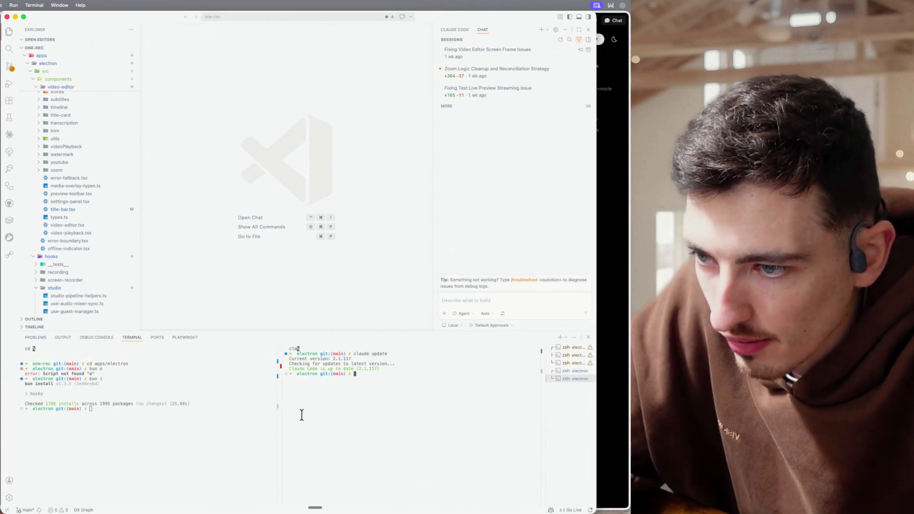
pyautogui.write('clear')
pyautogui.press('Return')
pyautogui.click(144, 445)
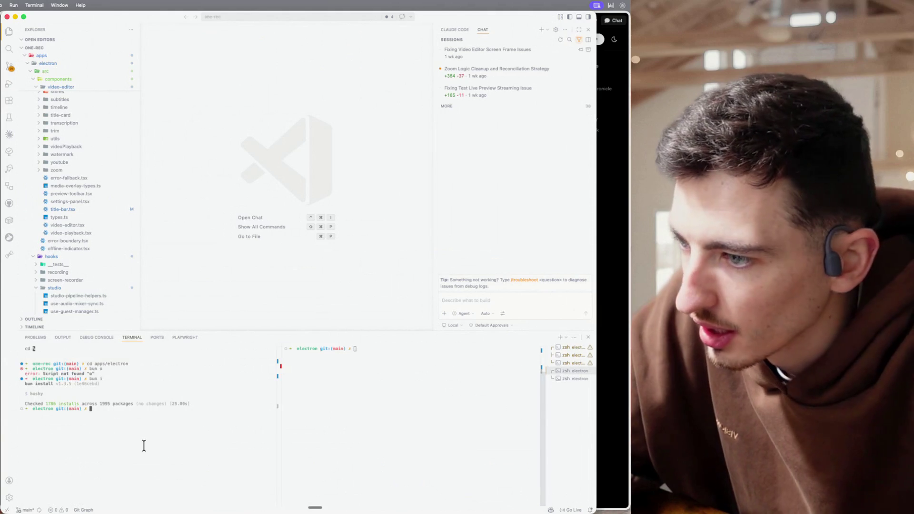
pyautogui.write('clear')
pyautogui.press('Return')
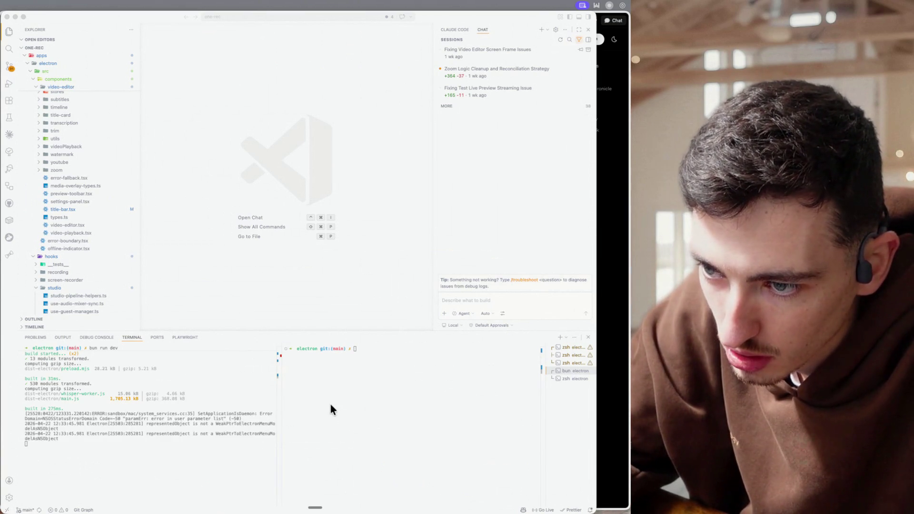
# Focus the right terminal pane running Claude Code and start voice dictation for a prompt.
pyautogui.click(416, 469)
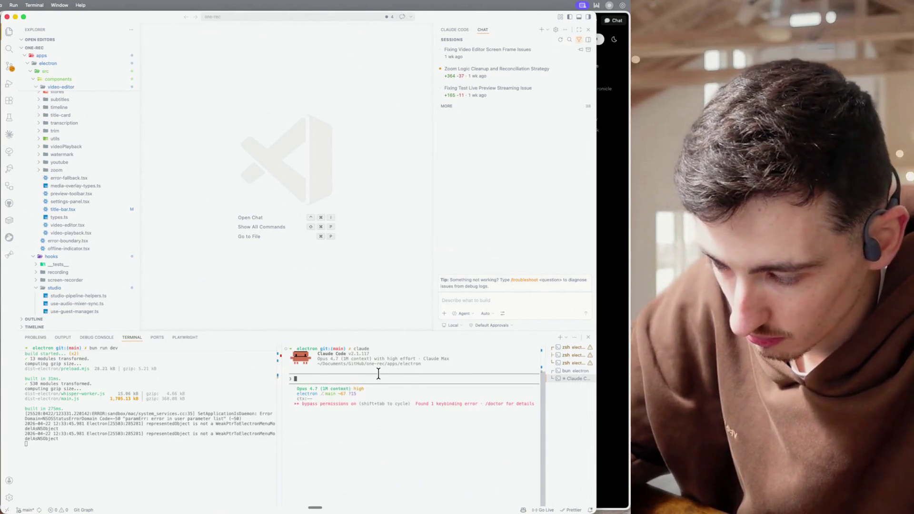
pyautogui.press('fn')
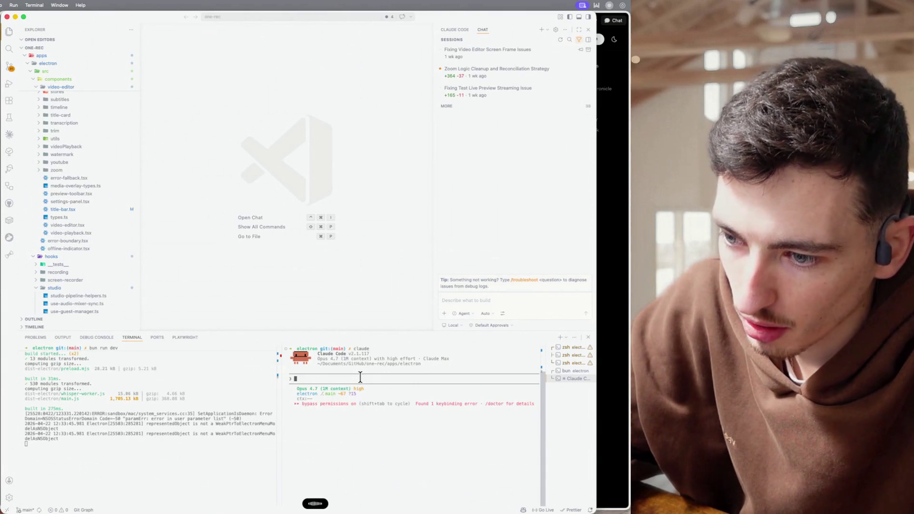
# Ask Claude Code to redesign the drop-down menu Notion-style, pasting in the menu's HTML.
pyautogui.write('Please improve the design of the drop-down menu to look more like Notion and to be more modern and fitting with the brand on the first HUD for example.')
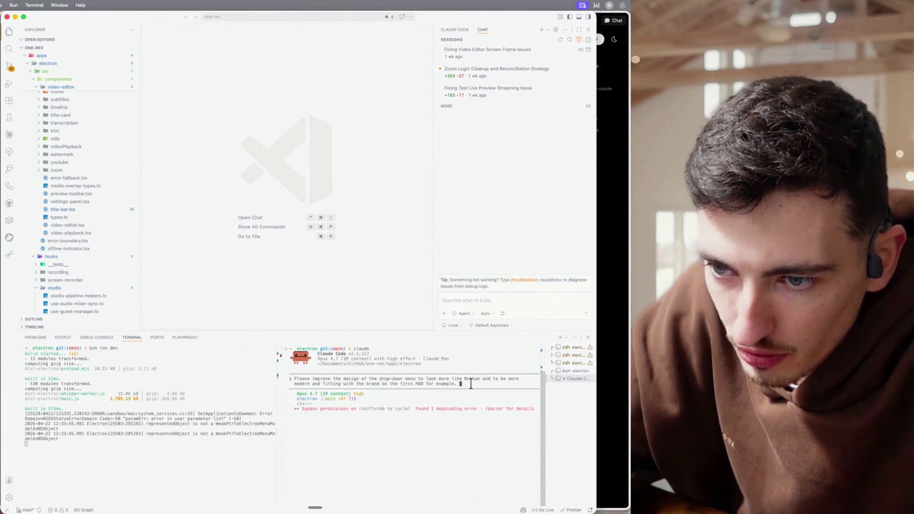
pyautogui.press('super+v')
pyautogui.press('Return')
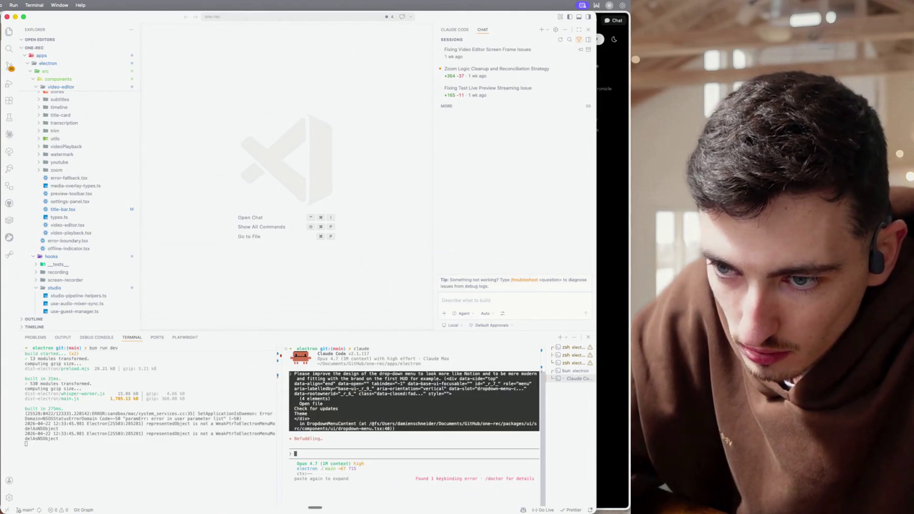
# Stage all changed files in Source Control and move the OneRec window lower.
pyautogui.click(9, 66)
pyautogui.click(124, 64)
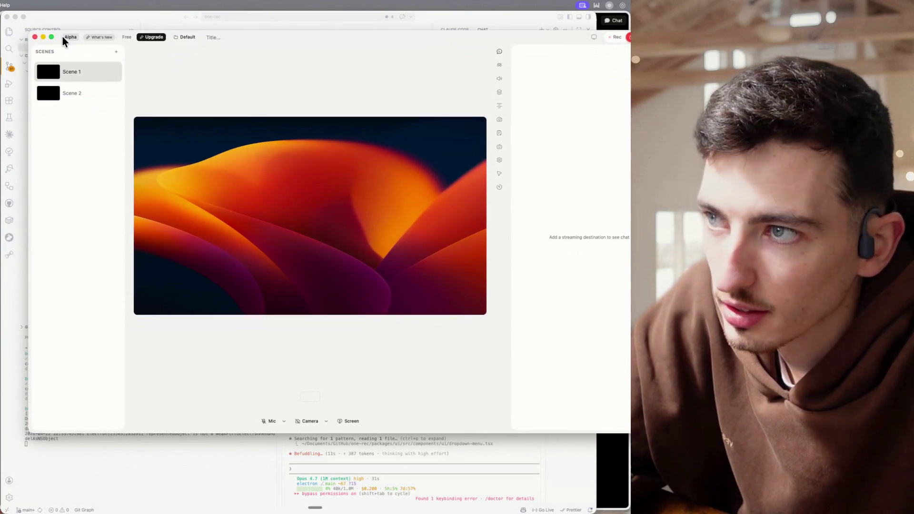
pyautogui.moveTo(62, 36); pyautogui.dragTo(53, 83)
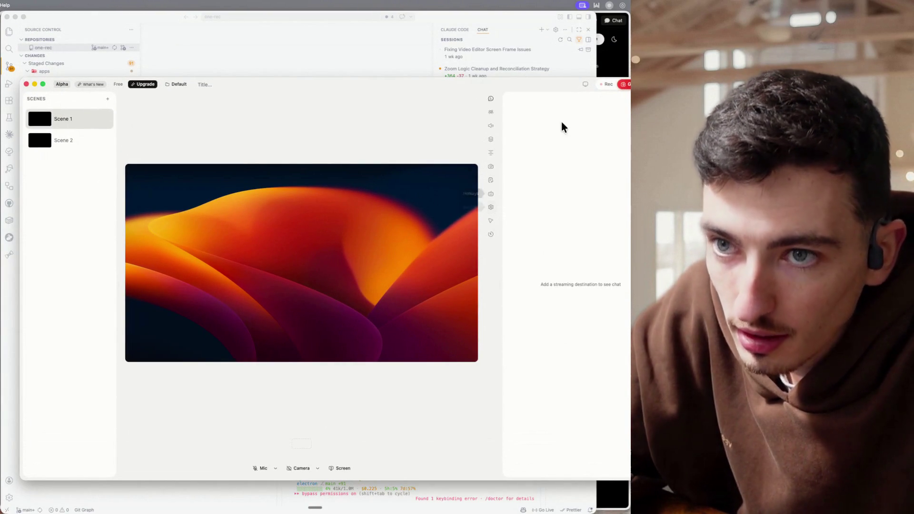
# In OneRec, check the theme choices, turn on the camera, and share Screen 2.
pyautogui.click(585, 85)
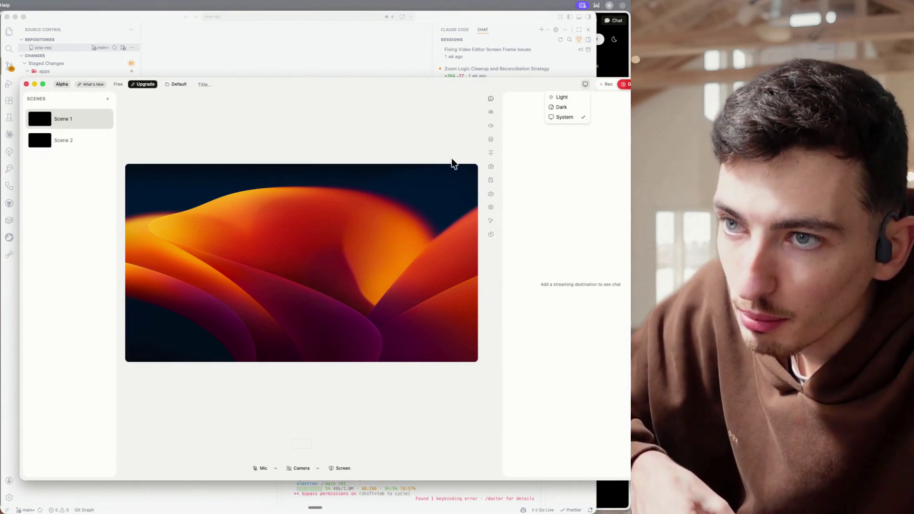
pyautogui.click(542, 208)
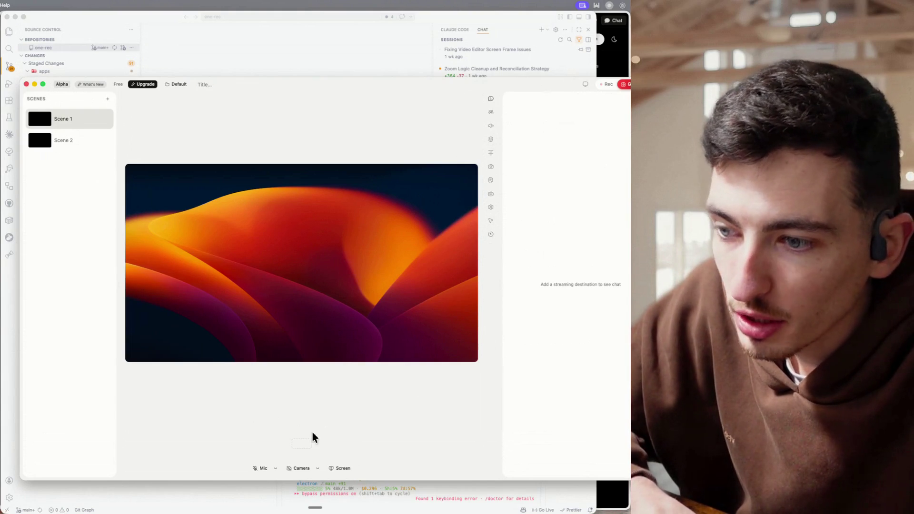
pyautogui.click(301, 469)
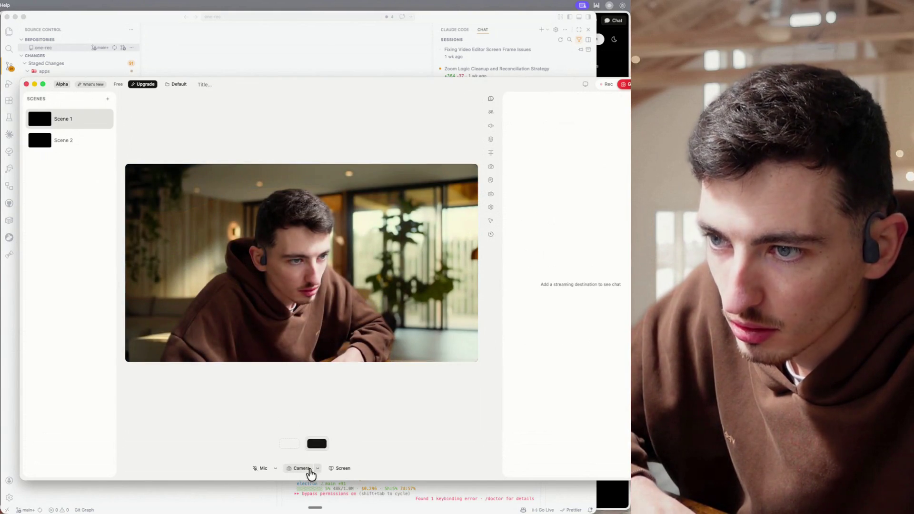
pyautogui.click(340, 468)
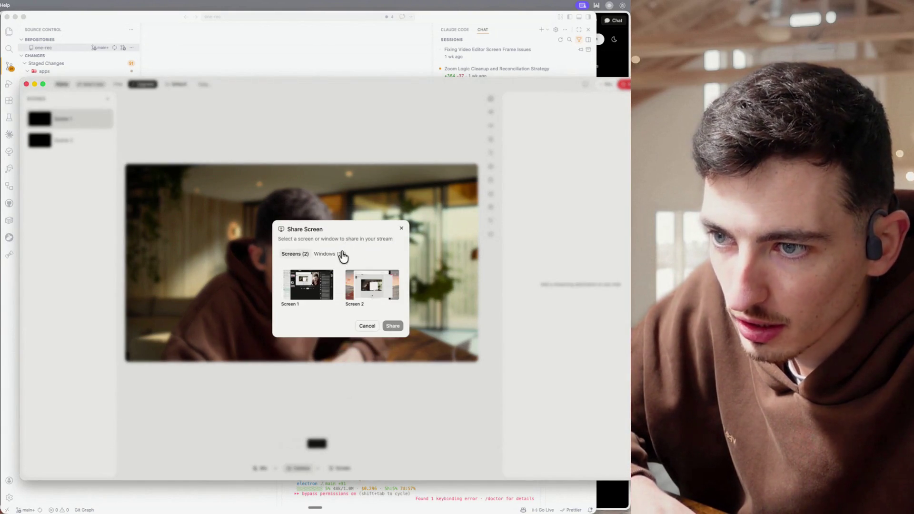
pyautogui.click(366, 293)
pyautogui.click(394, 326)
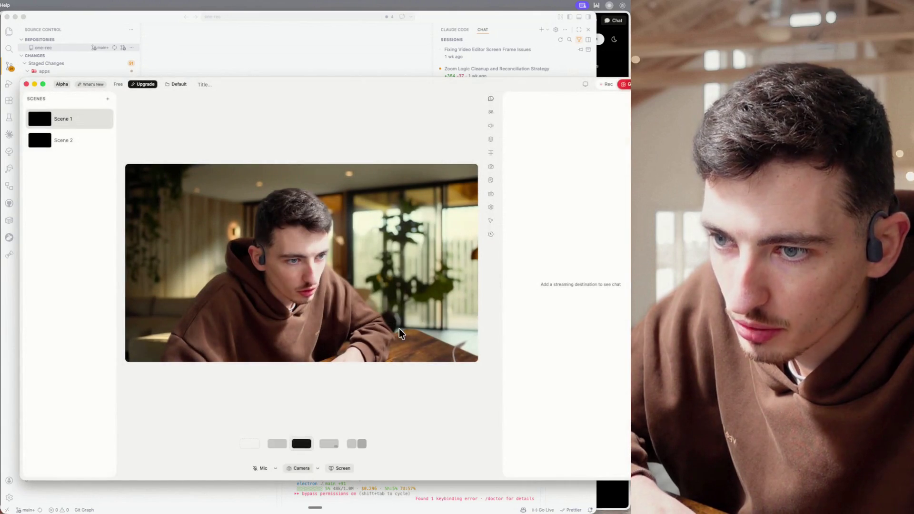
# Choose the side-by-side screen and camera layout, then return to VS Code's split electron terminals.
pyautogui.click(357, 444)
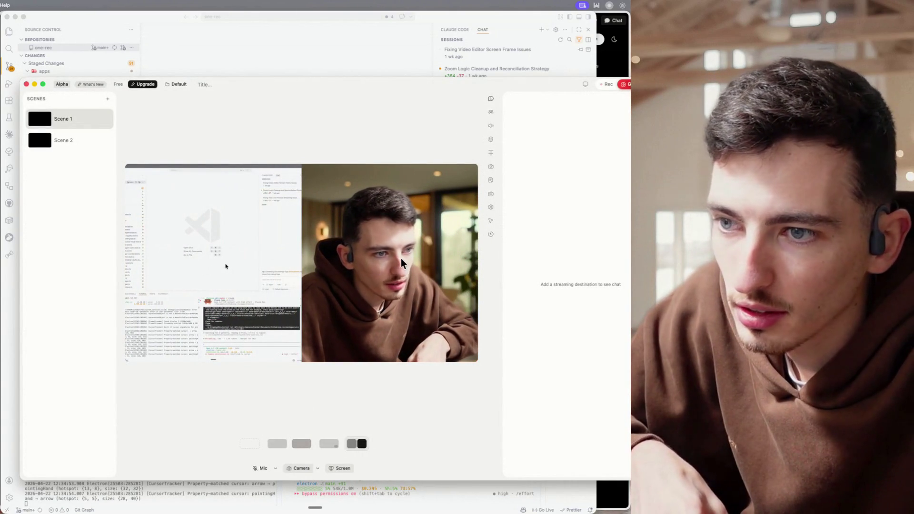
pyautogui.click(330, 56)
pyautogui.click(571, 363)
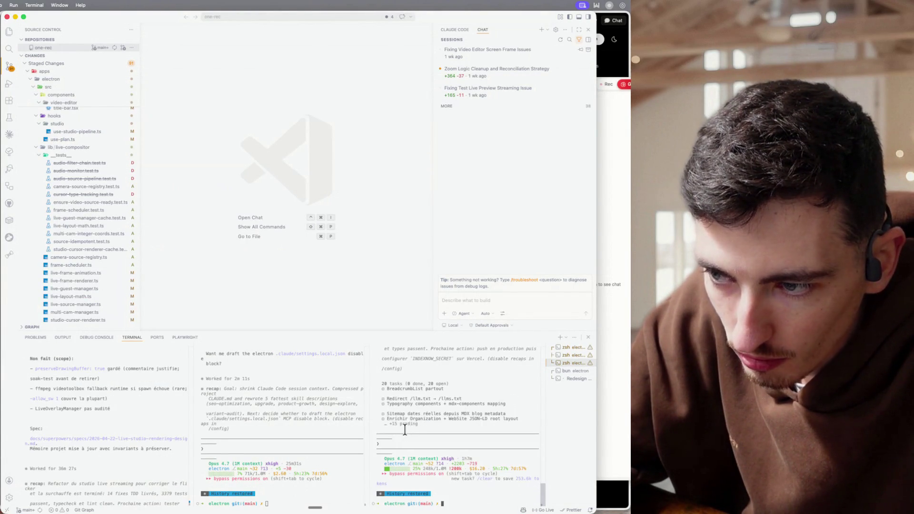
# Open a new terminal for another Claude Code session at the one-rec project root.
pyautogui.click(569, 379)
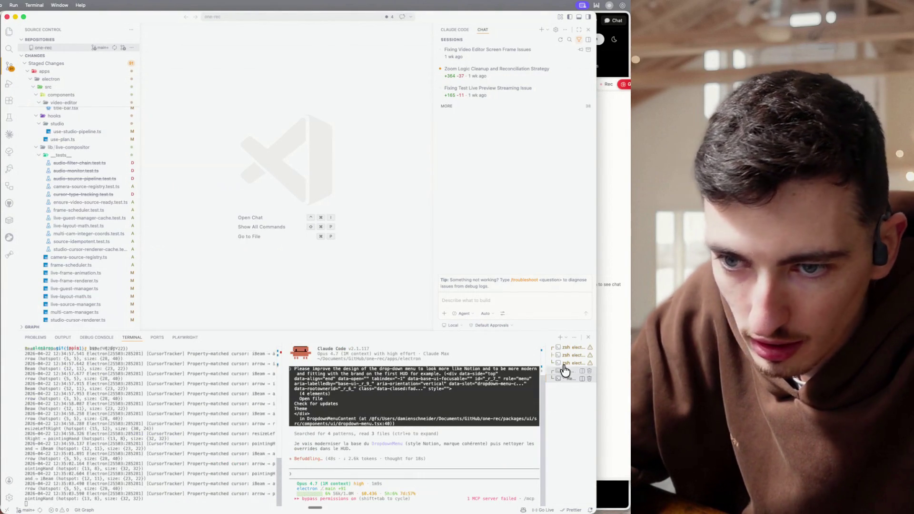
pyautogui.click(561, 338)
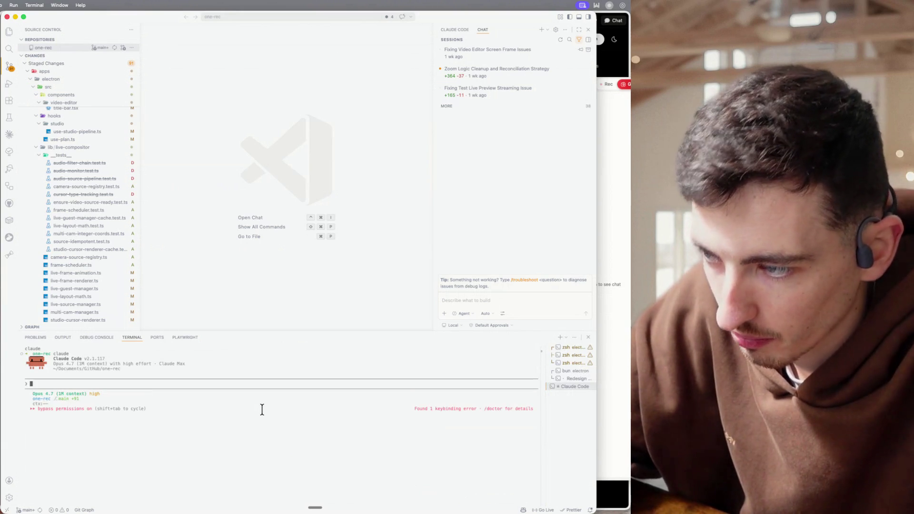
pyautogui.press('fn')
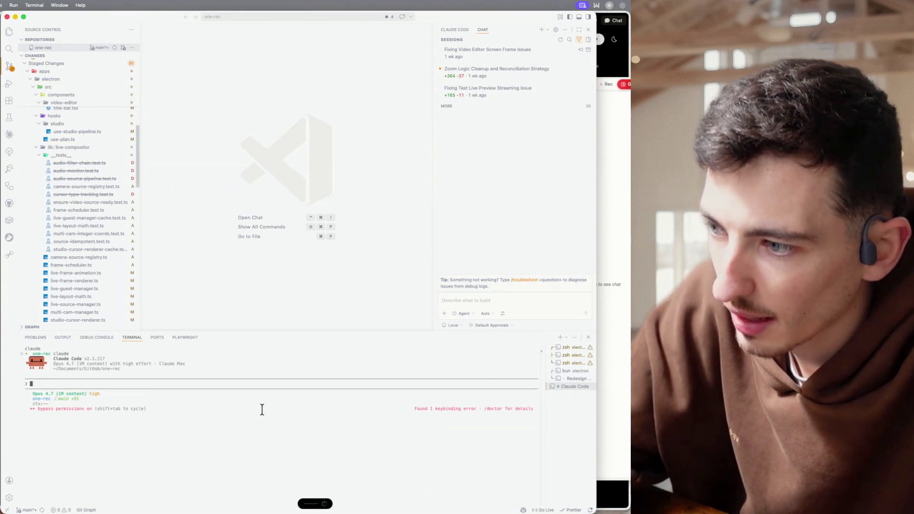
# Open OneRec's Cursor Overlay settings, then return to VS Code and start dictating a prompt.
pyautogui.press('super+Tab')
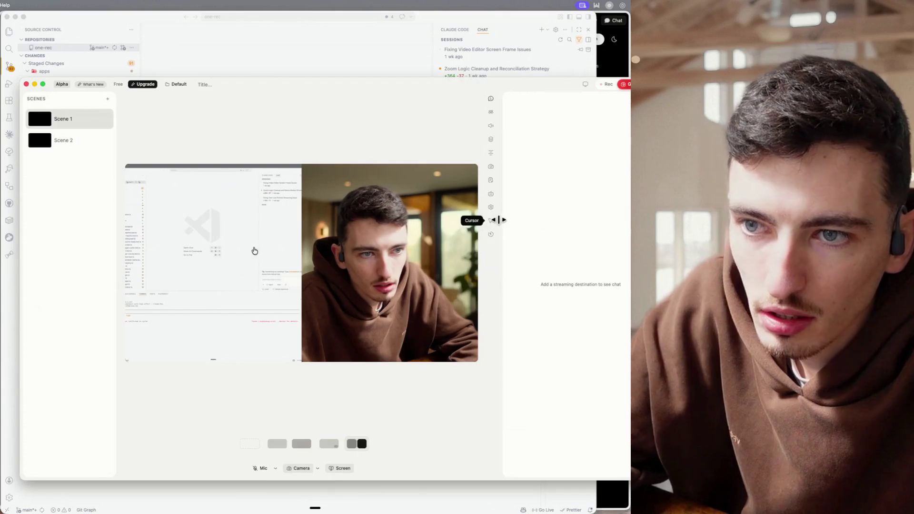
pyautogui.click(491, 220)
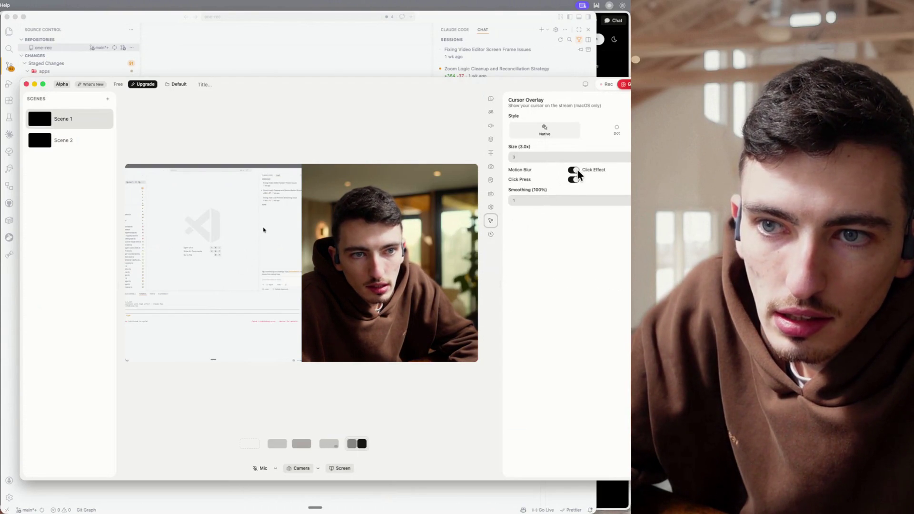
pyautogui.press('super+Tab')
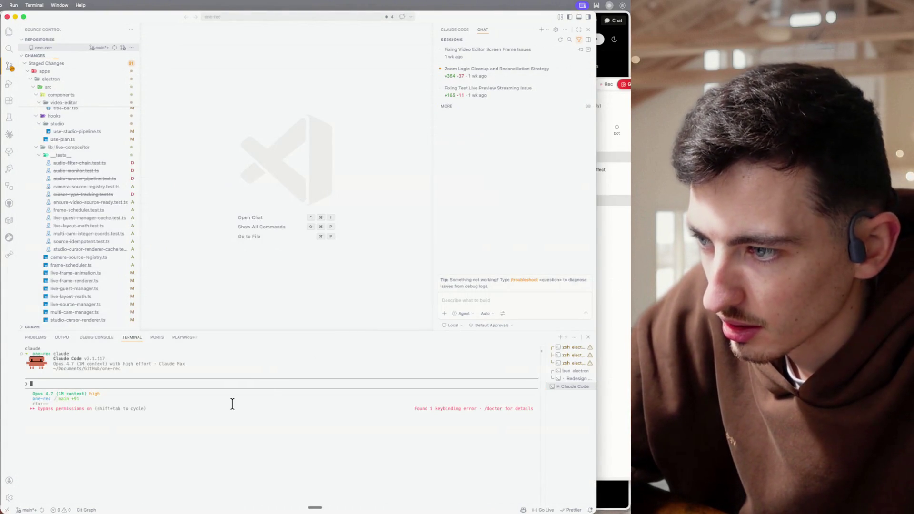
pyautogui.press('super+Tab')
pyautogui.press('super+Tab')
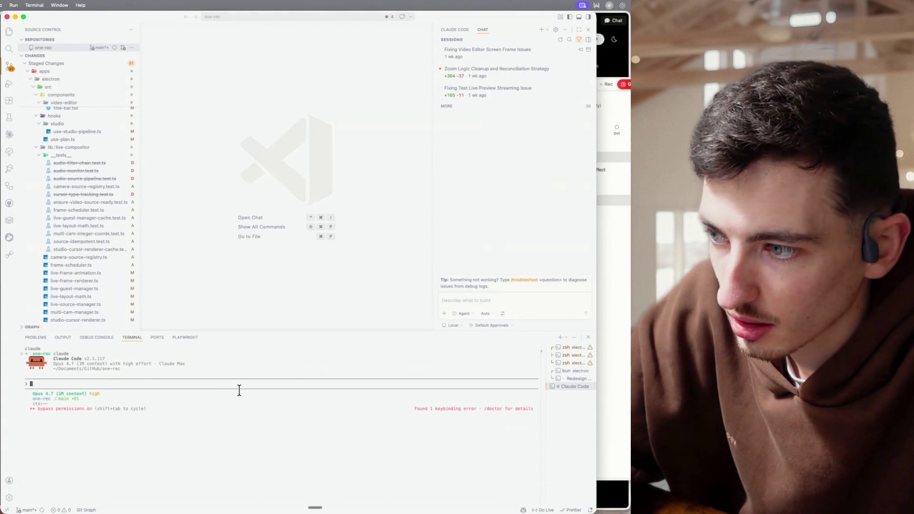
pyautogui.press('fn')
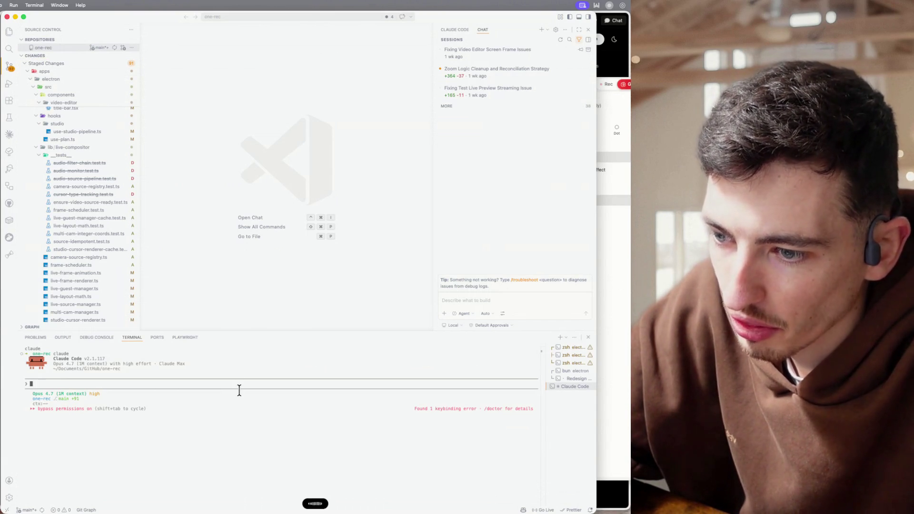
# Send the studio click-effect bug report requesting a robust test, then bring OneRec forward.
pyautogui.write("On the studio you should enable the click effect to truly work on the preview and also on the output. For now when we click we don't see anything.")
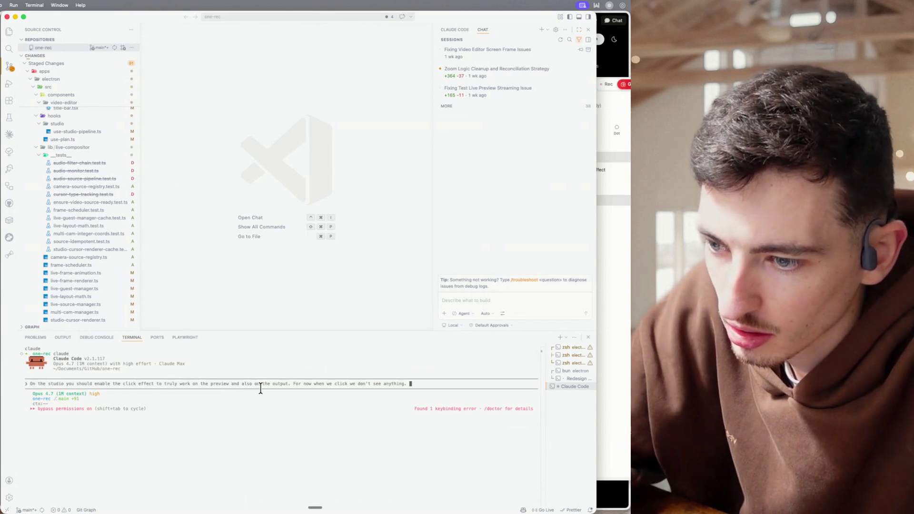
pyautogui.press('fn')
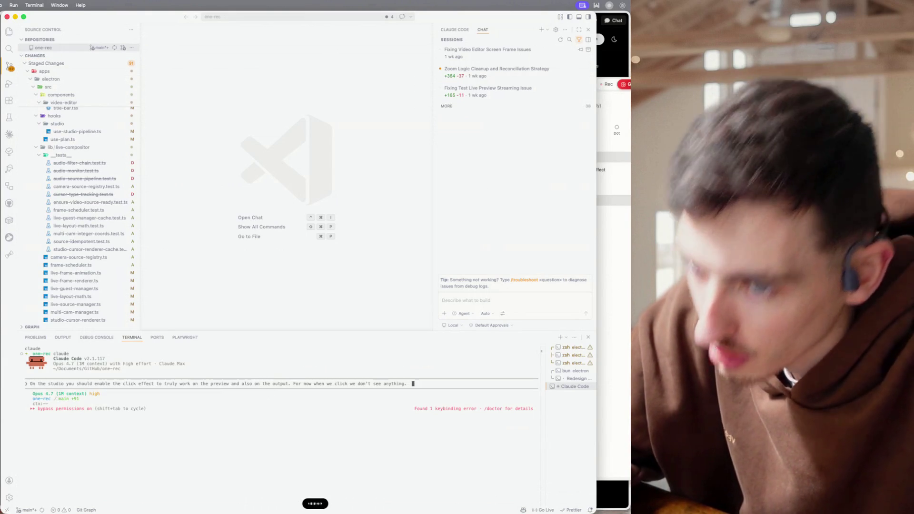
pyautogui.write('Create a robust test to ensure it no more happens.')
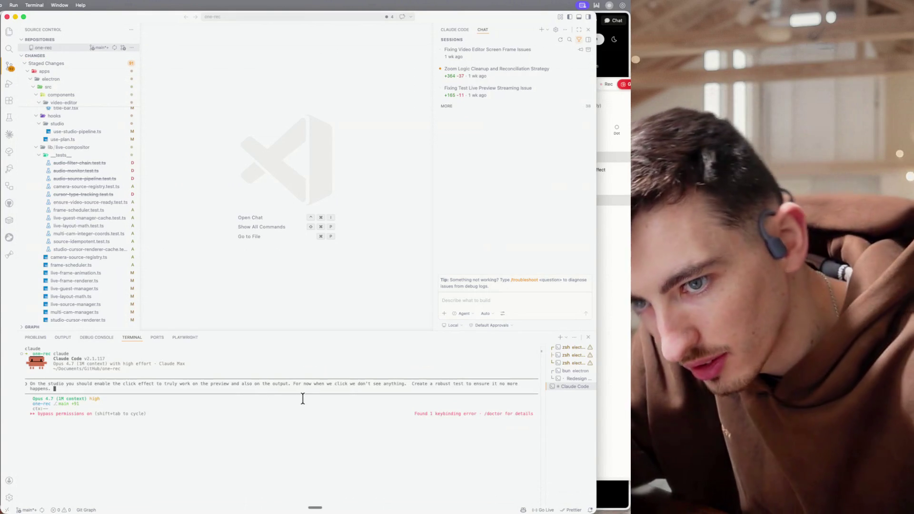
pyautogui.press('Return')
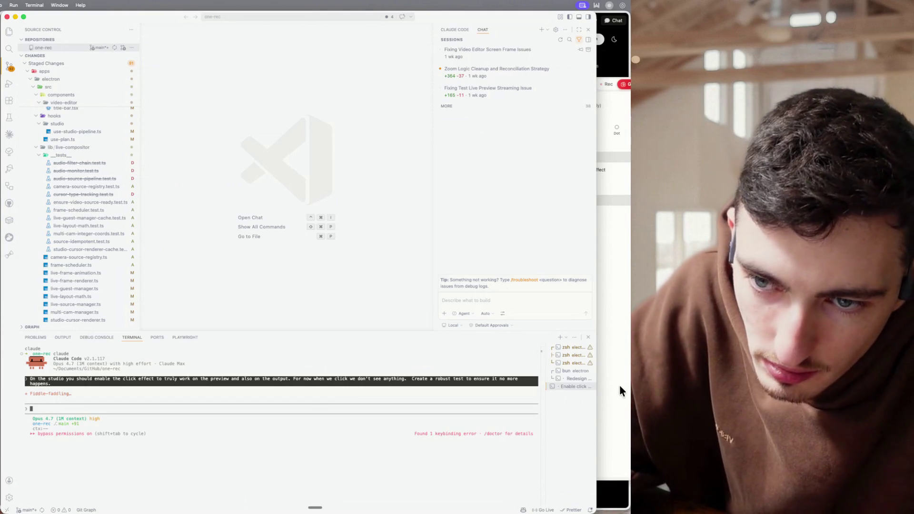
pyautogui.click(619, 386)
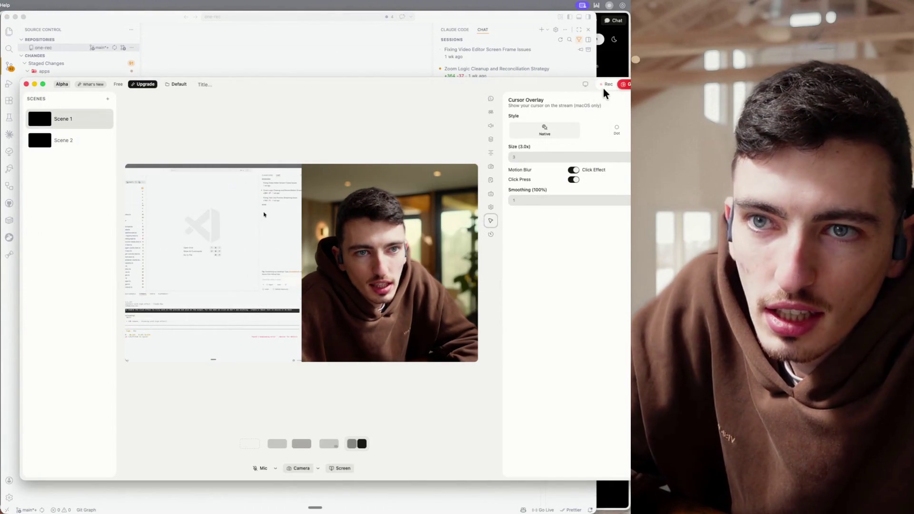
# Start a Test Mode stream, watch it in the Test Preview window, then stop the test.
pyautogui.click(624, 84)
pyautogui.click(618, 136)
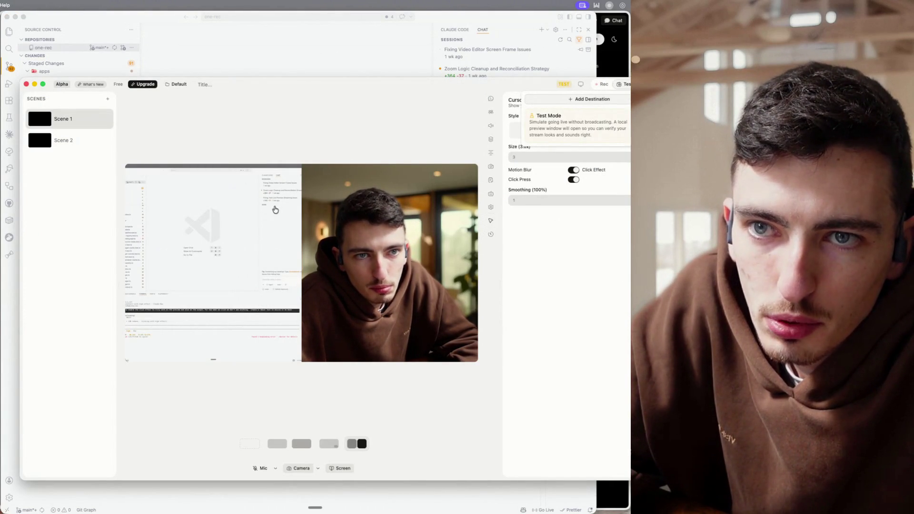
pyautogui.click(622, 84)
pyautogui.click(383, 329)
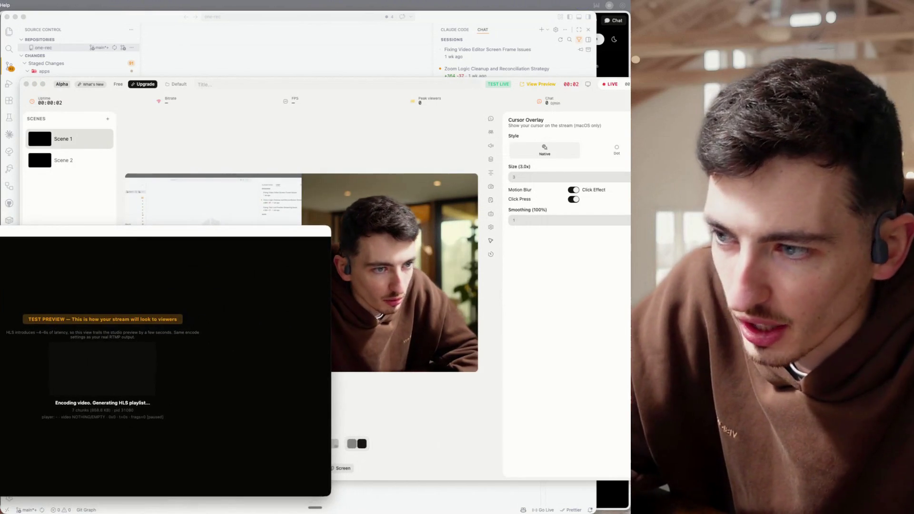
pyautogui.moveTo(49, 256)
pyautogui.mouseDown()
pyautogui.moveTo(74, 400)
pyautogui.moveTo(180, 436)
pyautogui.mouseUp()
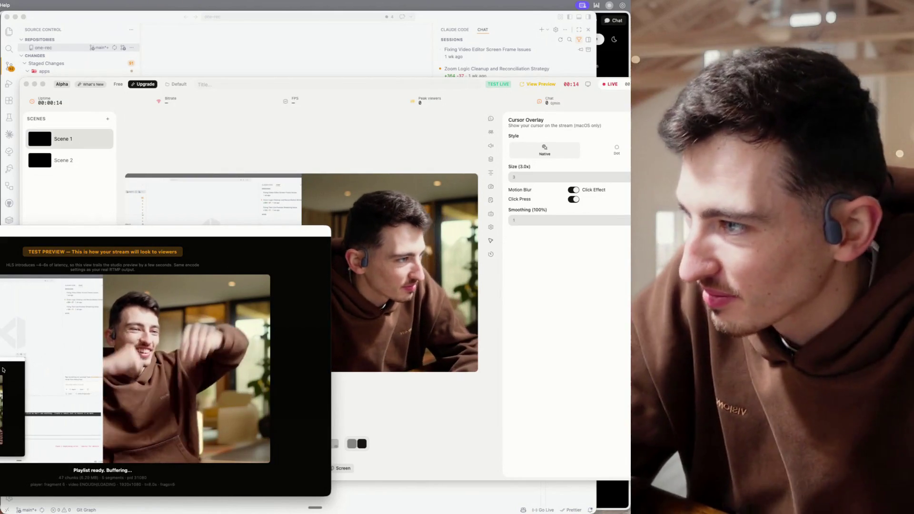
pyautogui.click(114, 219)
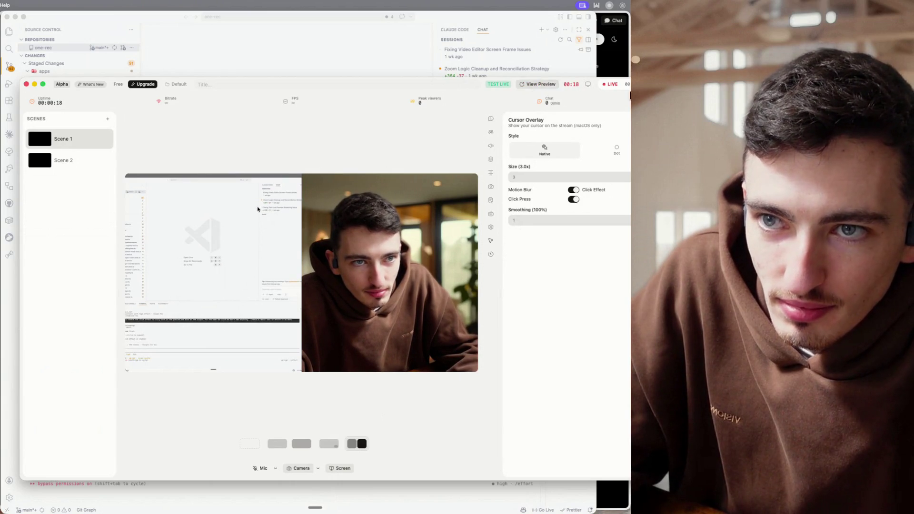
pyautogui.click(611, 84)
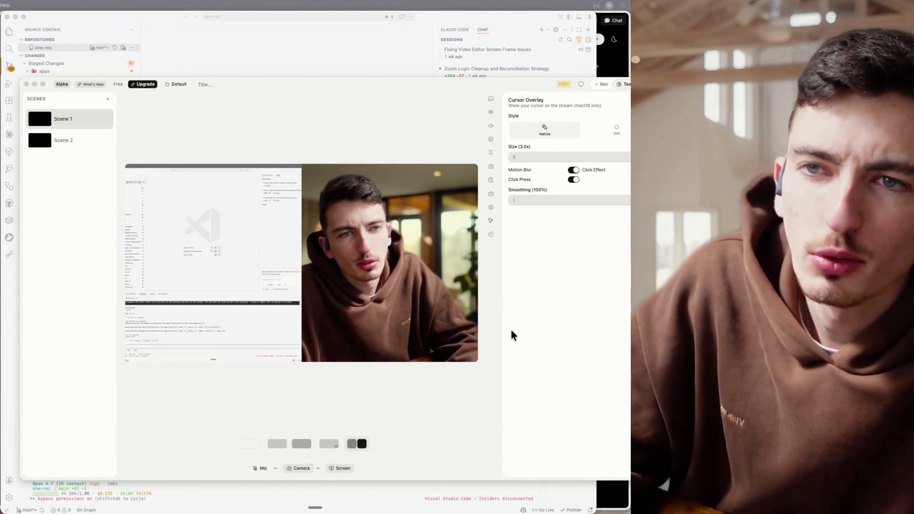
# Set the cursor overlay style to Dot, leaving the recording title unchanged.
pyautogui.click(511, 330)
pyautogui.click(577, 133)
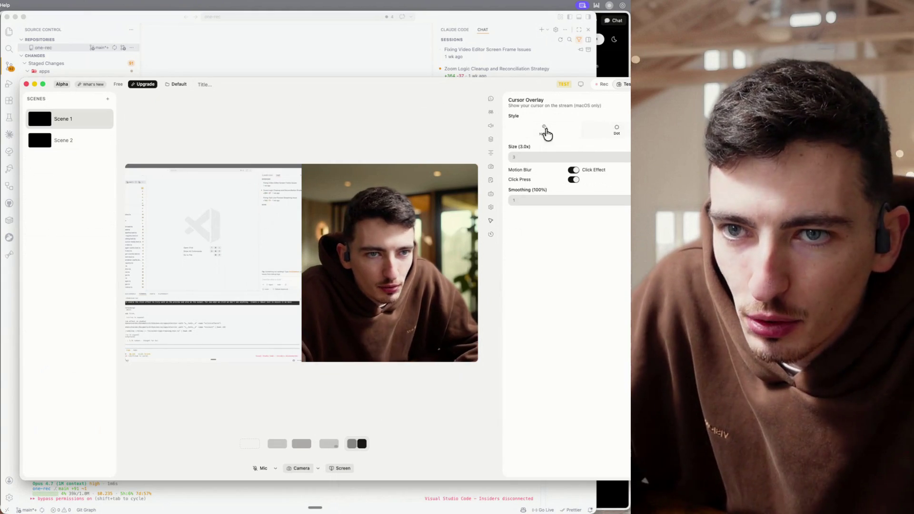
pyautogui.click(198, 85)
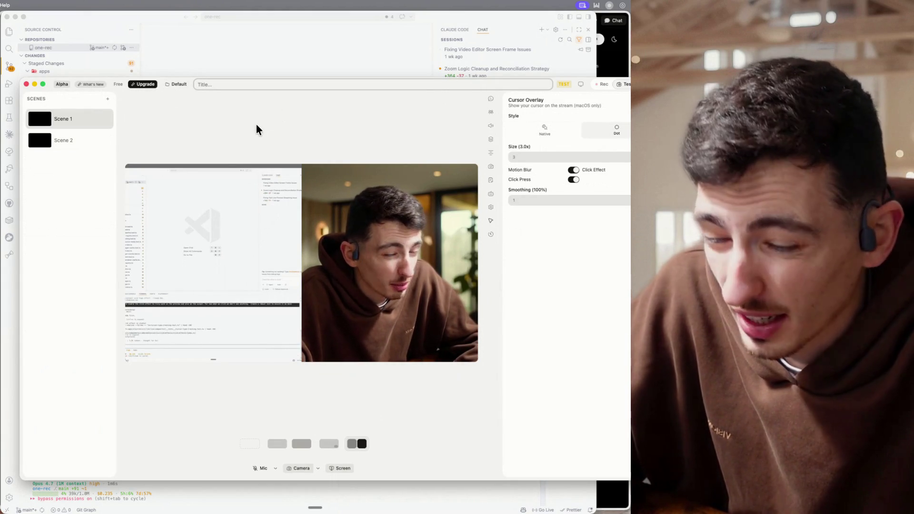
pyautogui.click(287, 124)
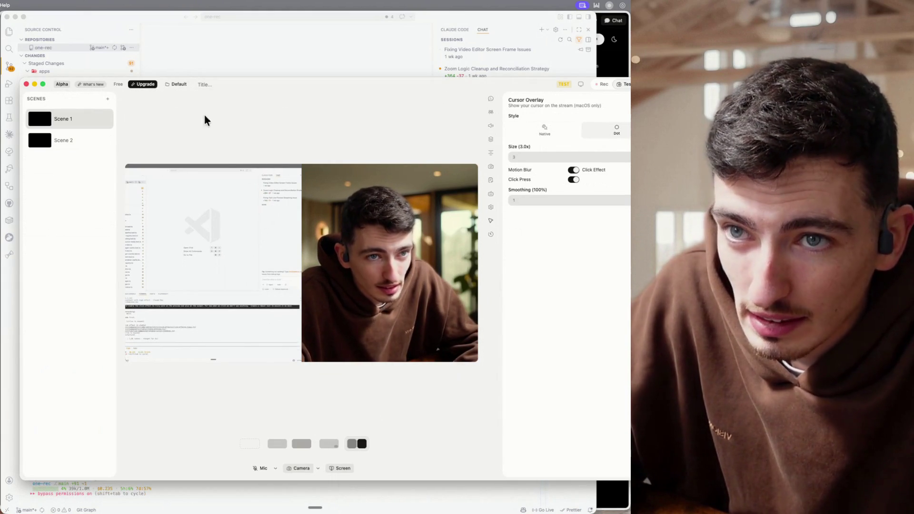
# Move the studio up, hide it with Cmd+H, and open the chosen recent recording.
pyautogui.moveTo(105, 83); pyautogui.dragTo(107, 61)
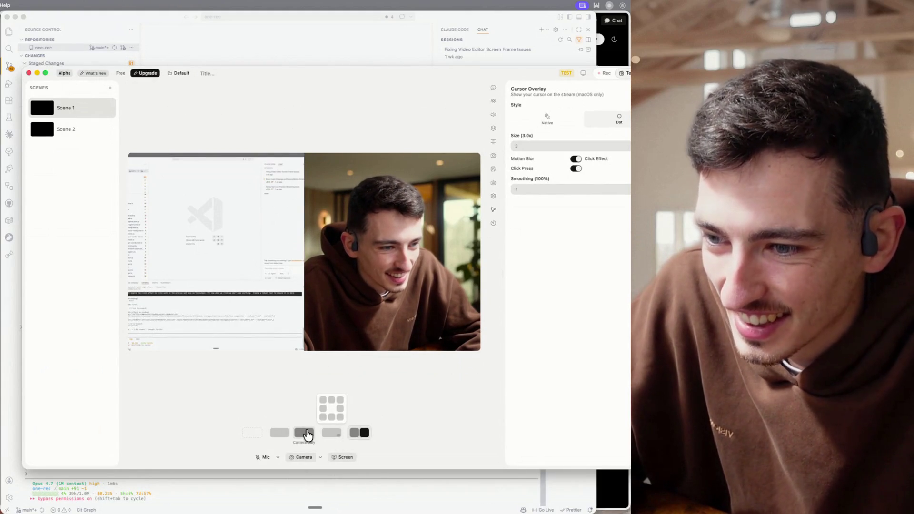
pyautogui.press('super+h')
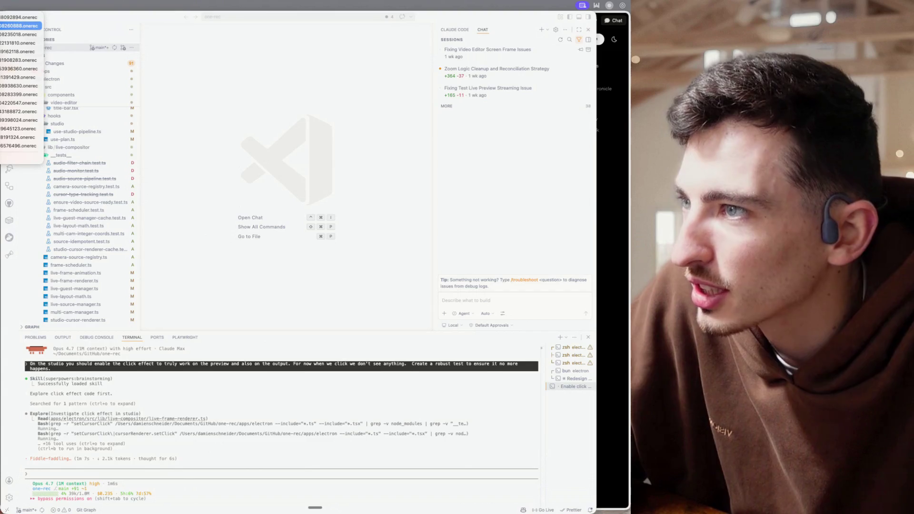
pyautogui.press('Escape')
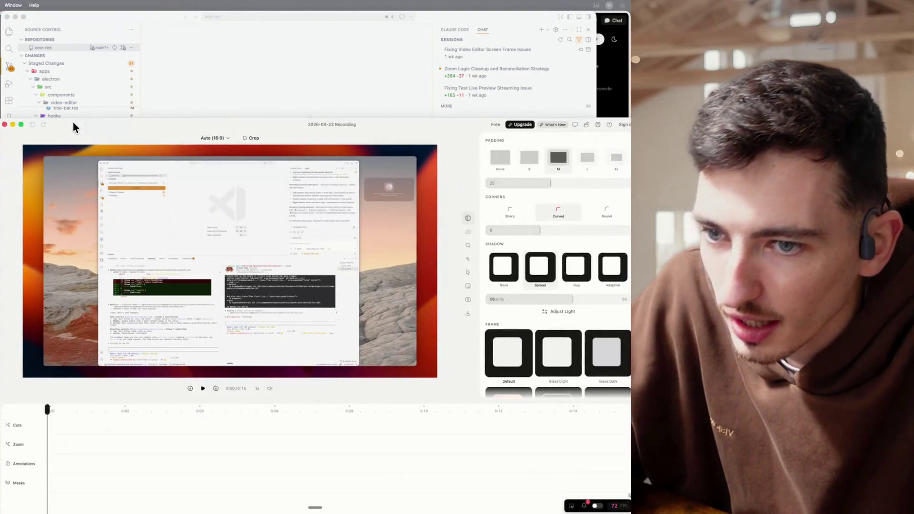
# Try the Hug shadow on the 2026-04-22 Recording, then set its shadow to None.
pyautogui.scroll(-10, 497, 291)
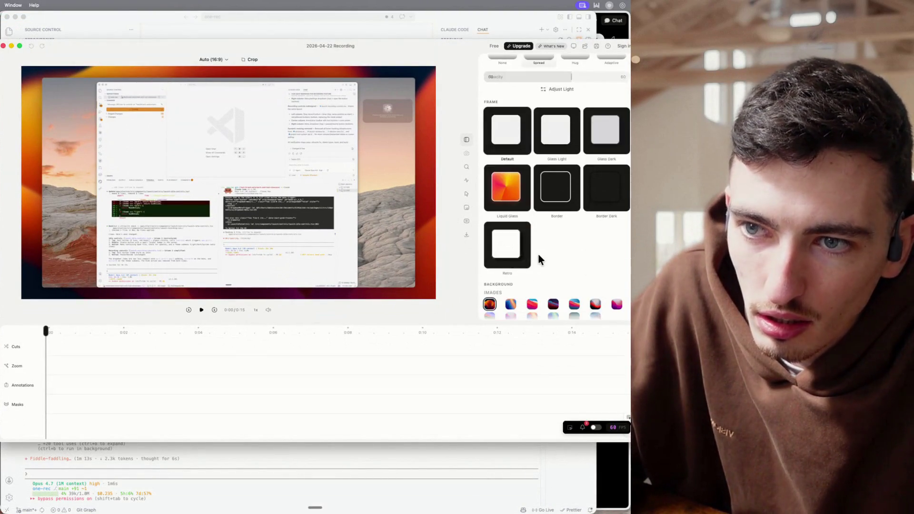
pyautogui.scroll(10, 539, 242)
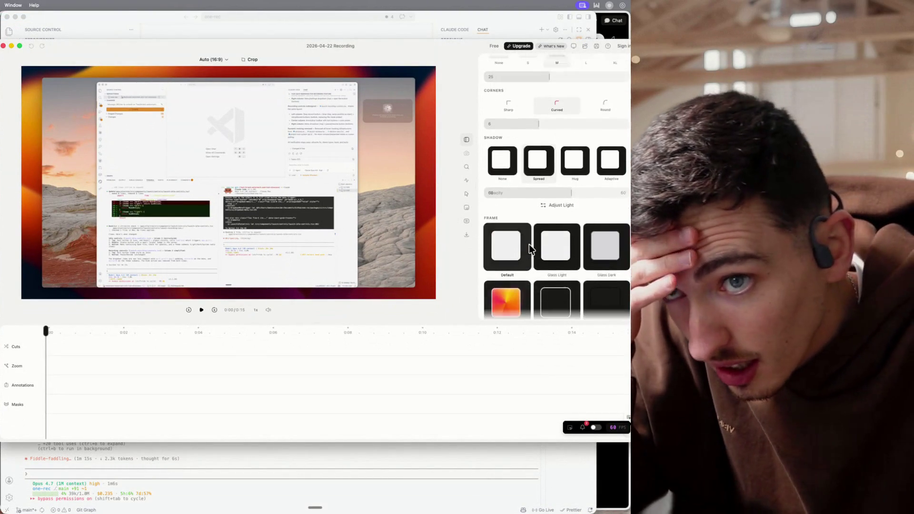
pyautogui.click(536, 190)
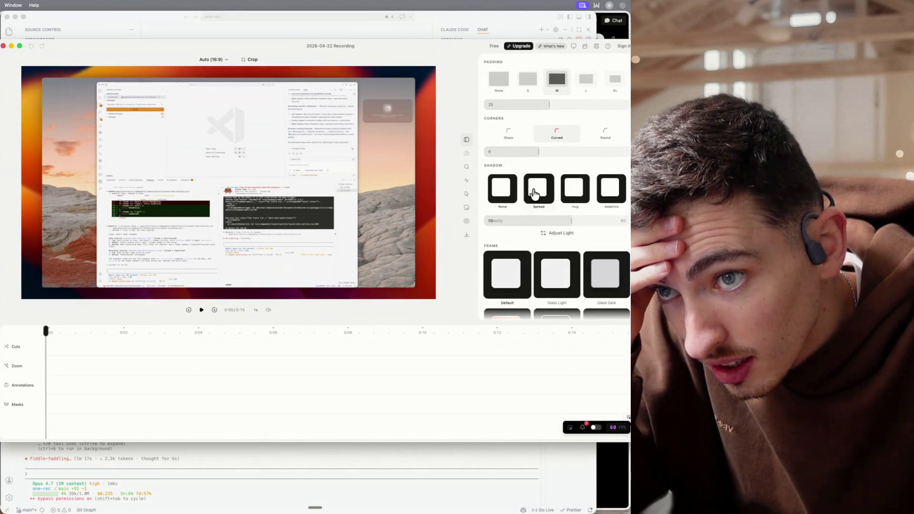
pyautogui.click(567, 196)
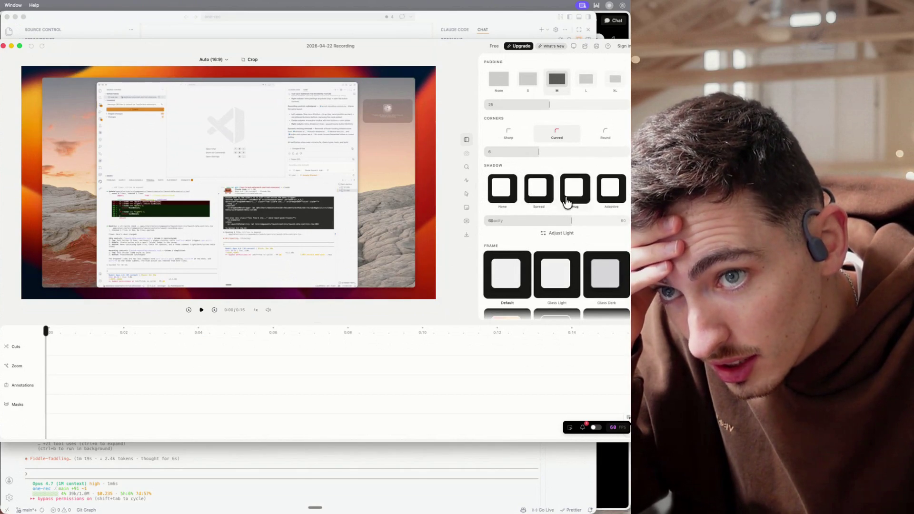
pyautogui.click(502, 189)
# Move the light source toward the lower right and switch the editor to Dark theme.
pyautogui.click(553, 234)
pyautogui.moveTo(558, 260); pyautogui.dragTo(551, 273)
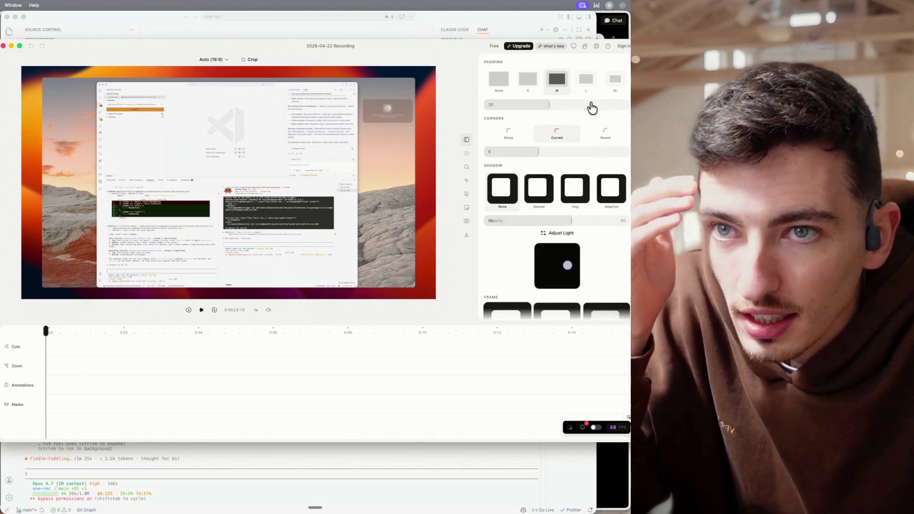
pyautogui.click(574, 46)
pyautogui.click(559, 70)
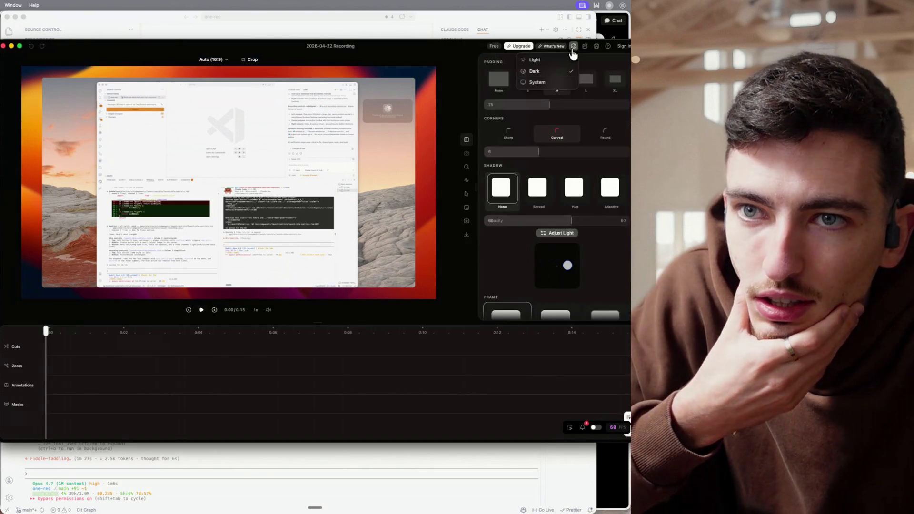
# Cycle the editor theme through Light, Dark and System, leaving it on System.
pyautogui.click(562, 60)
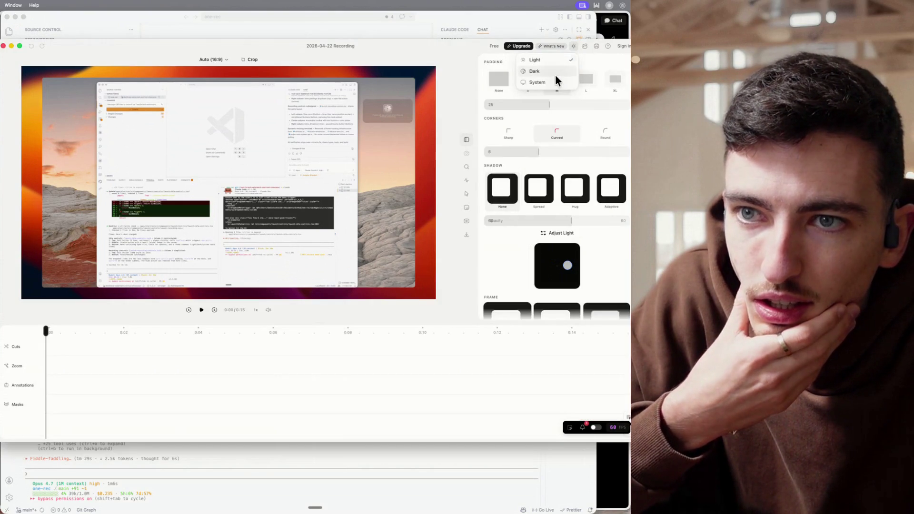
pyautogui.click(555, 80)
pyautogui.click(556, 61)
pyautogui.click(555, 73)
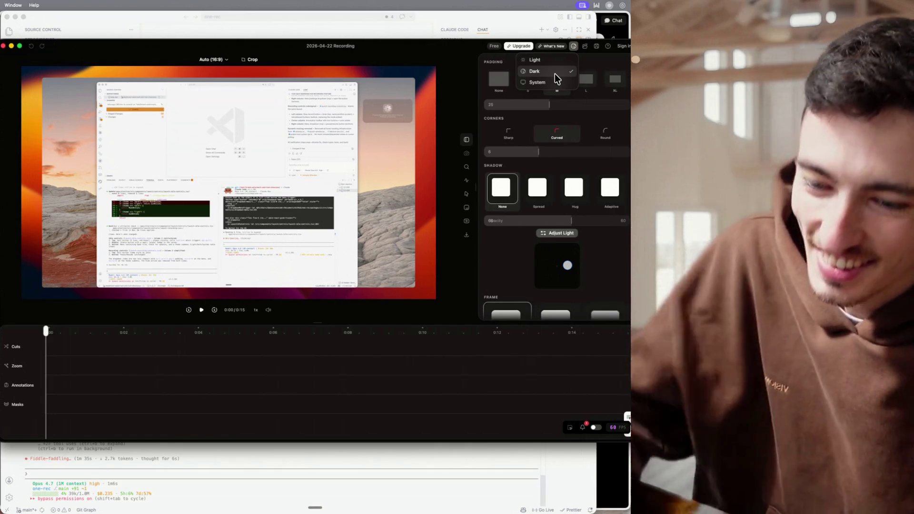
pyautogui.click(548, 80)
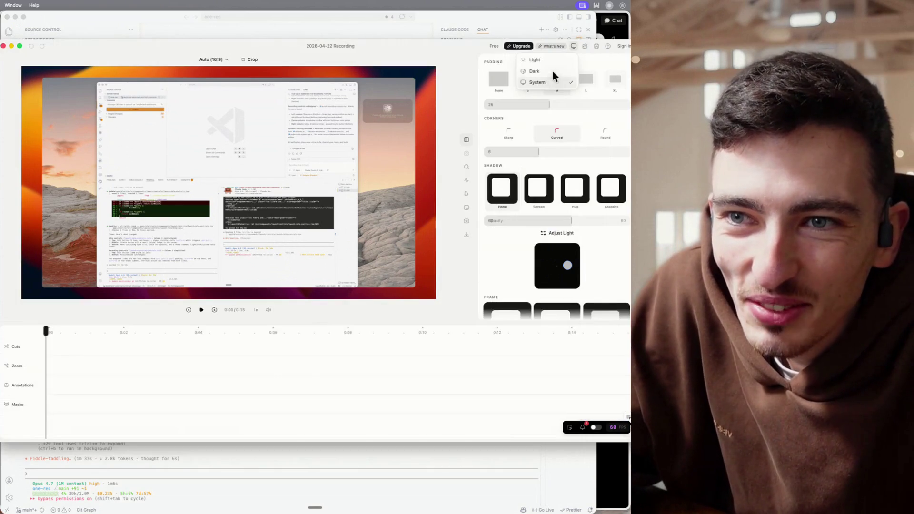
pyautogui.click(573, 48)
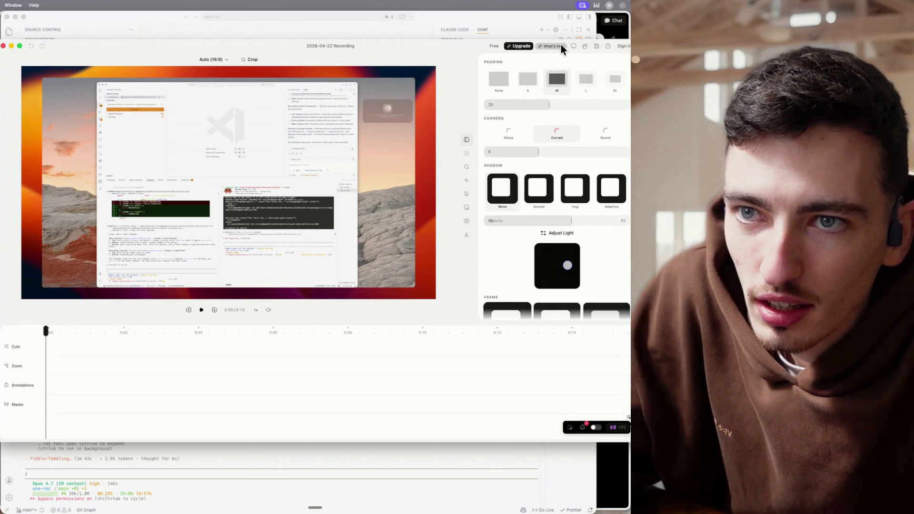
pyautogui.click(574, 48)
pyautogui.click(575, 49)
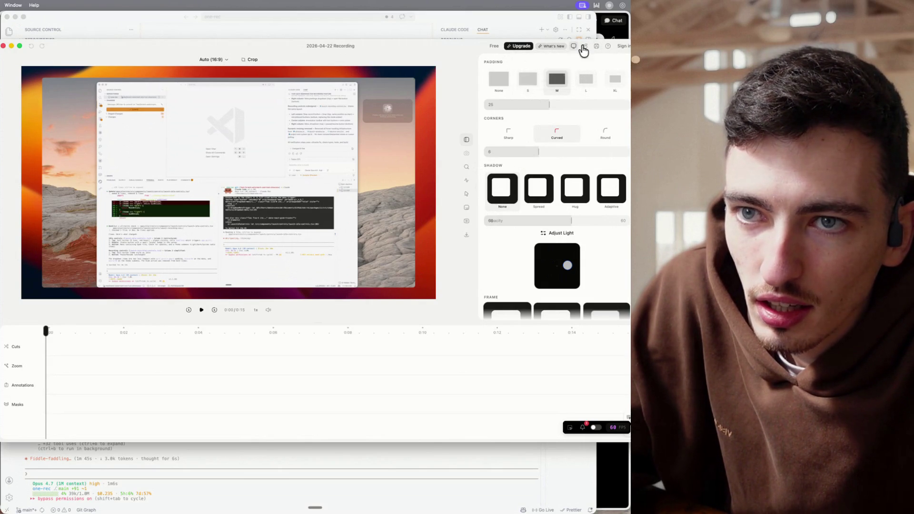
# Open the Help guide and look through its trimming section.
pyautogui.click(608, 48)
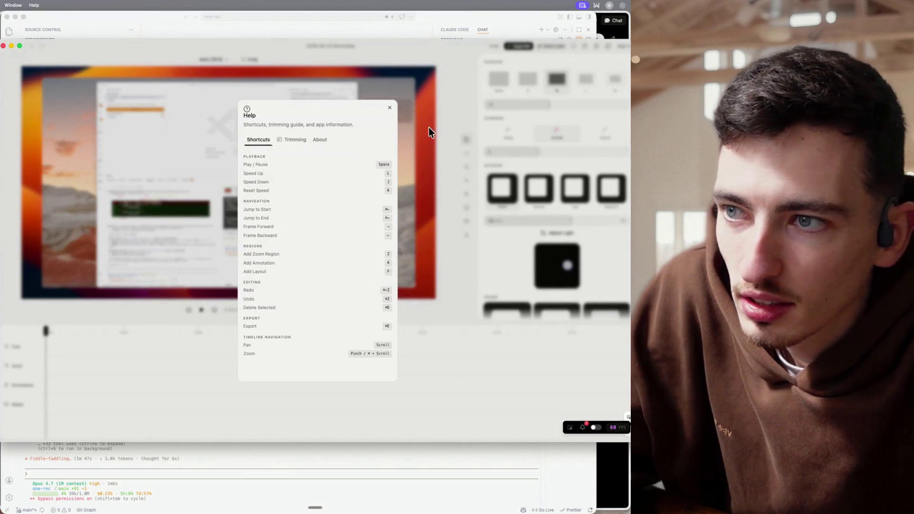
pyautogui.click(294, 140)
pyautogui.click(302, 142)
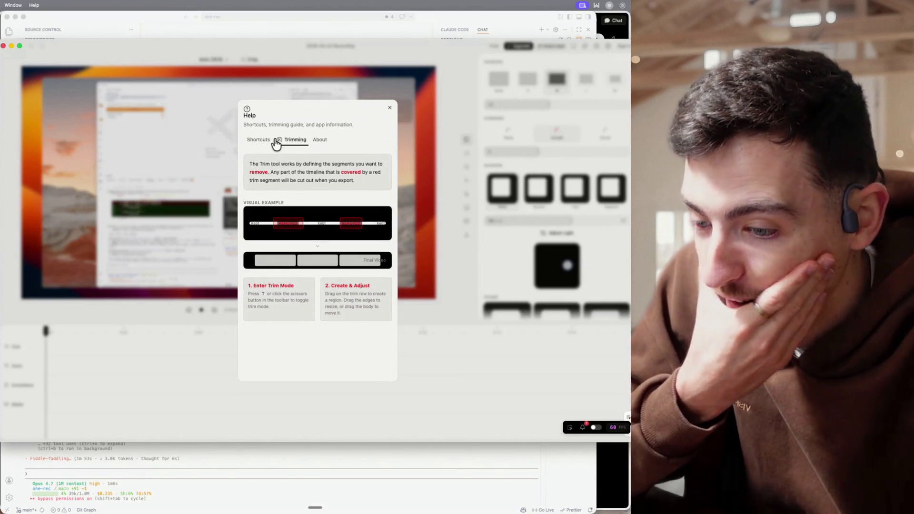
pyautogui.click(390, 107)
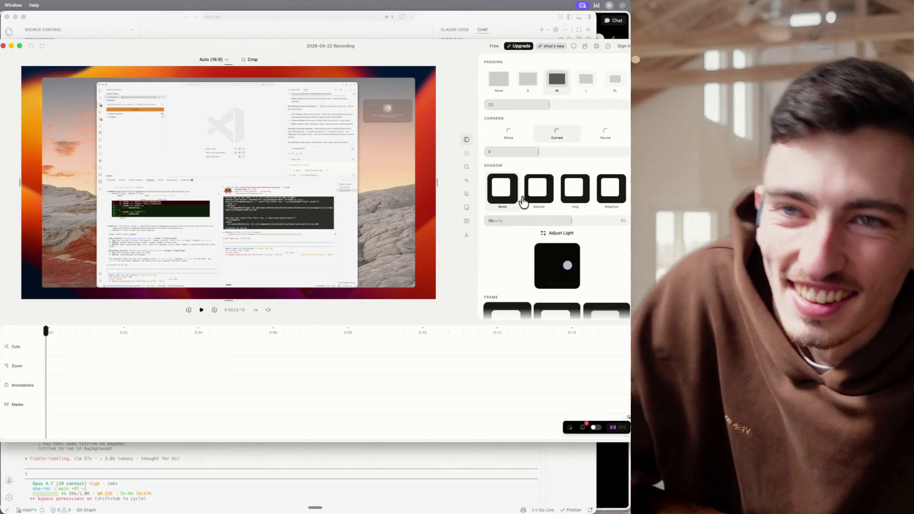
pyautogui.click(609, 47)
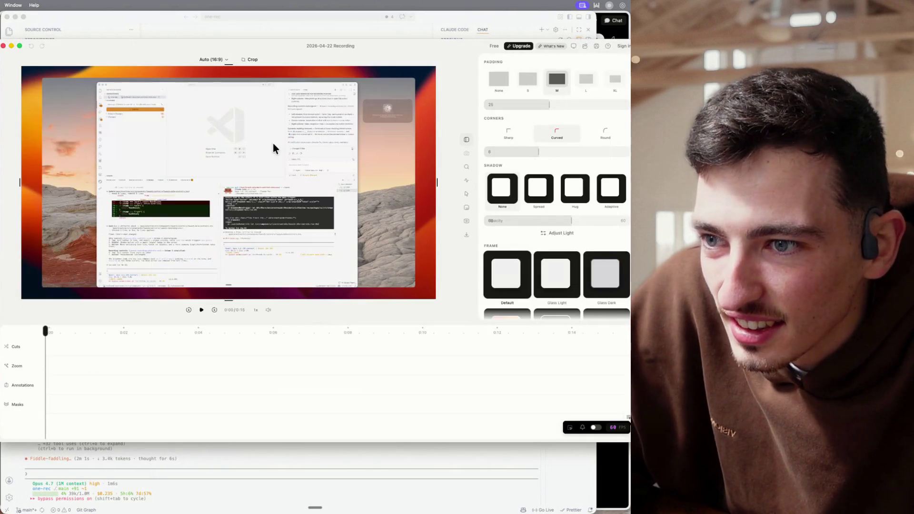
pyautogui.click(608, 46)
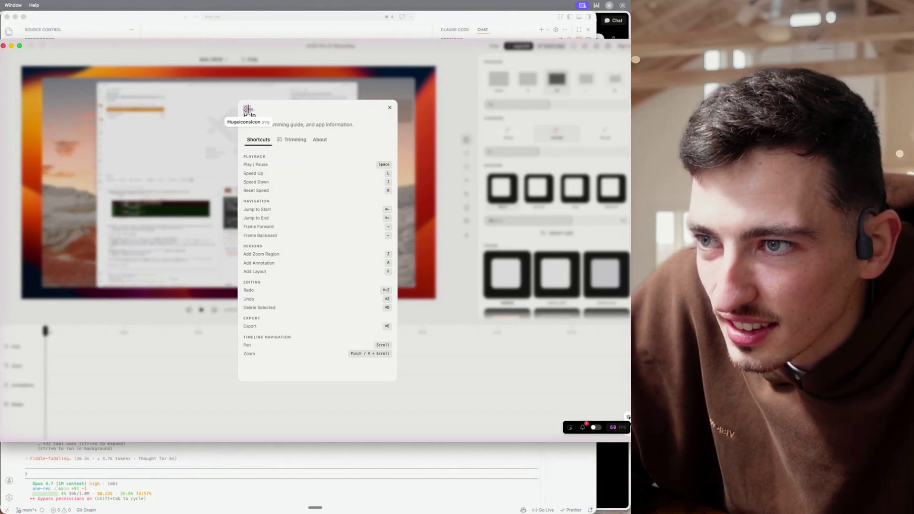
# Attach a 'remove' note to the Help window's icon, then close the Help window.
pyautogui.click(248, 109)
pyautogui.write('emovethi')
pyautogui.press('Return')
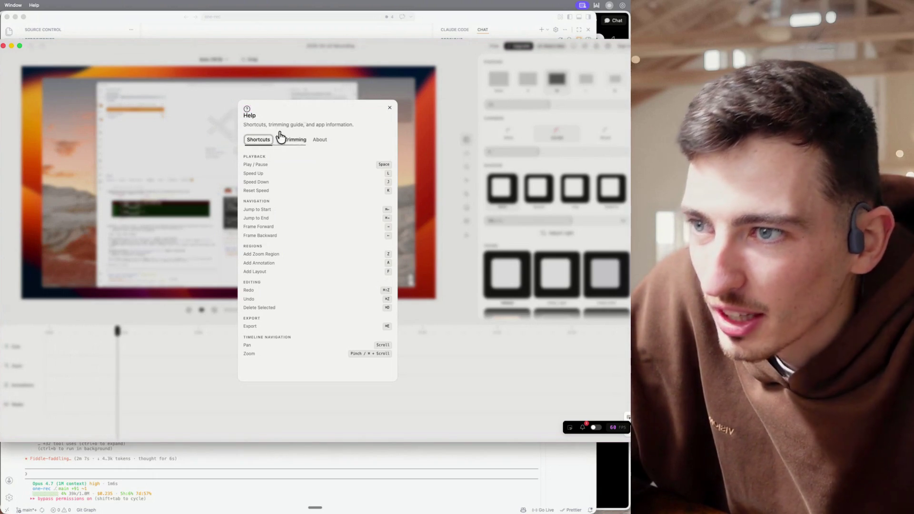
pyautogui.click(389, 107)
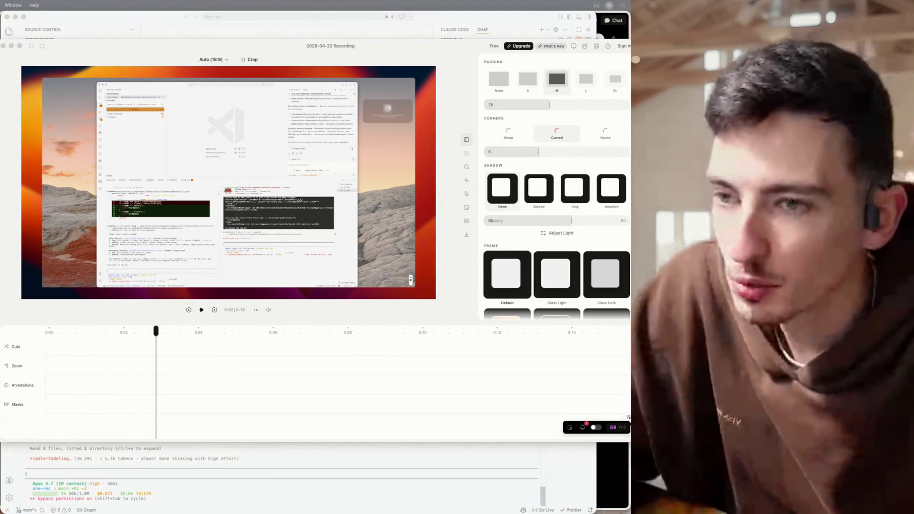
pyautogui.click(456, 286)
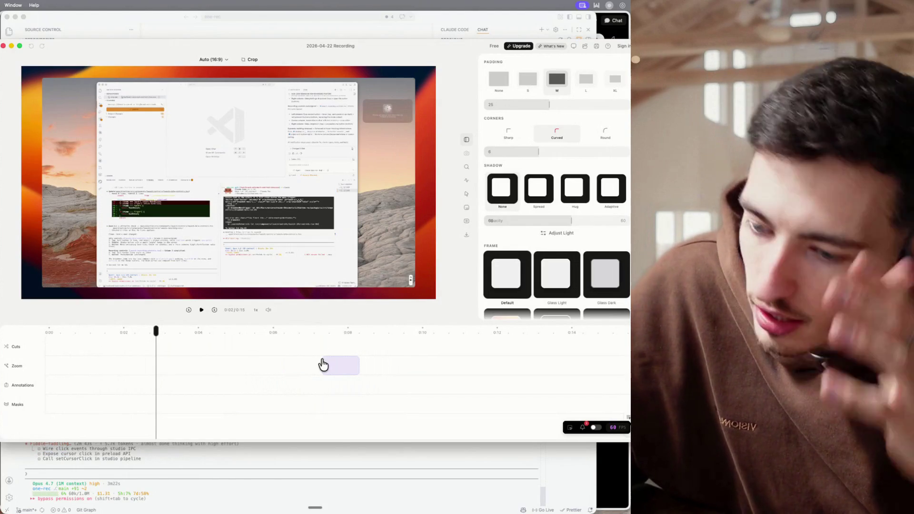
# Shift the zoom region slightly later and give the recording the Liquid Glass frame.
pyautogui.moveTo(323, 365); pyautogui.dragTo(343, 362)
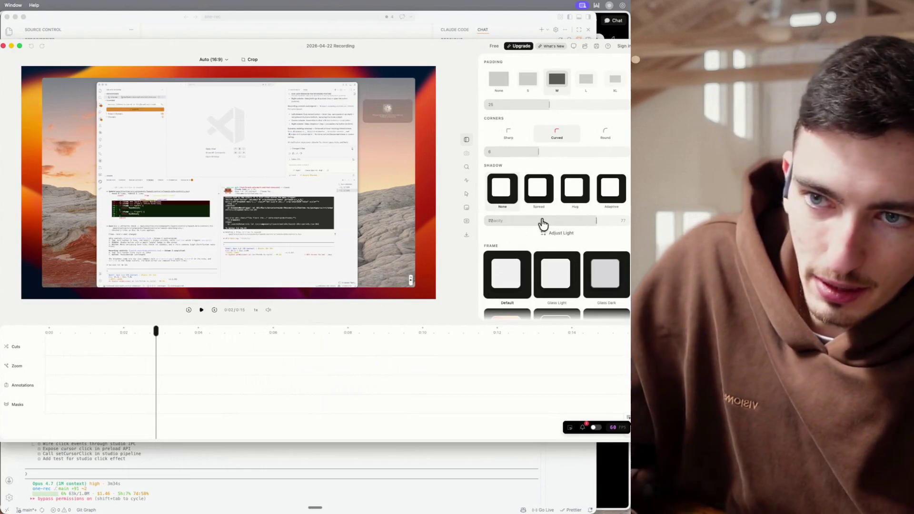
pyautogui.scroll(-3, 538, 236)
pyautogui.scroll(-1, 534, 239)
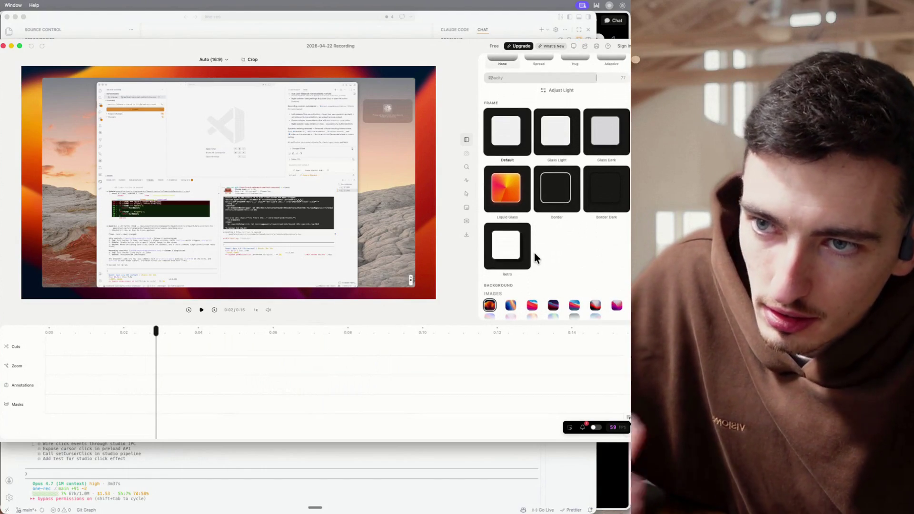
pyautogui.click(492, 195)
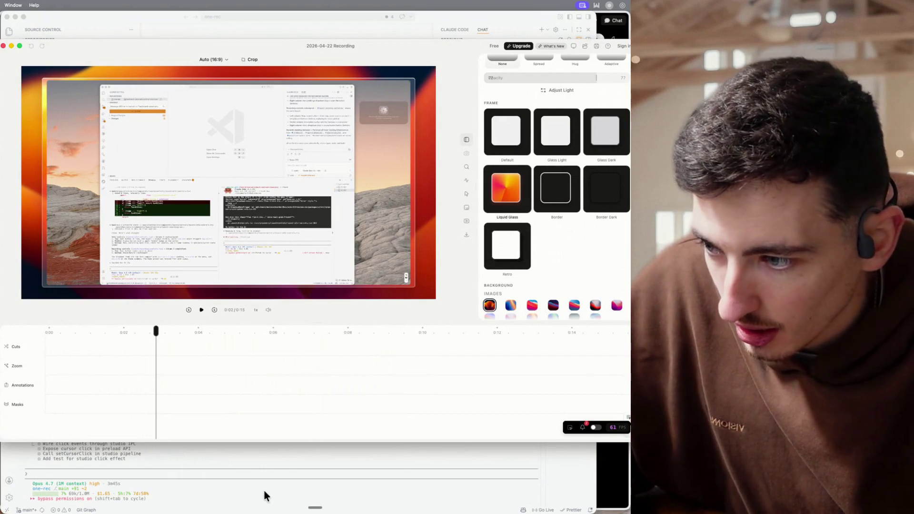
pyautogui.click(264, 493)
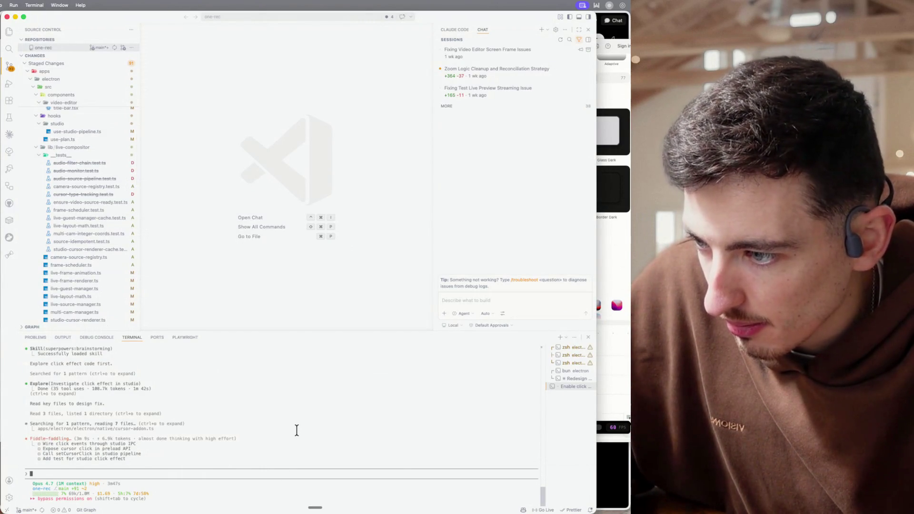
# Split the VS Code terminal into two panes and scrub OneRec playback to 0:13 and back to 0:04.
pyautogui.scroll(5, 297, 430)
pyautogui.click(581, 386)
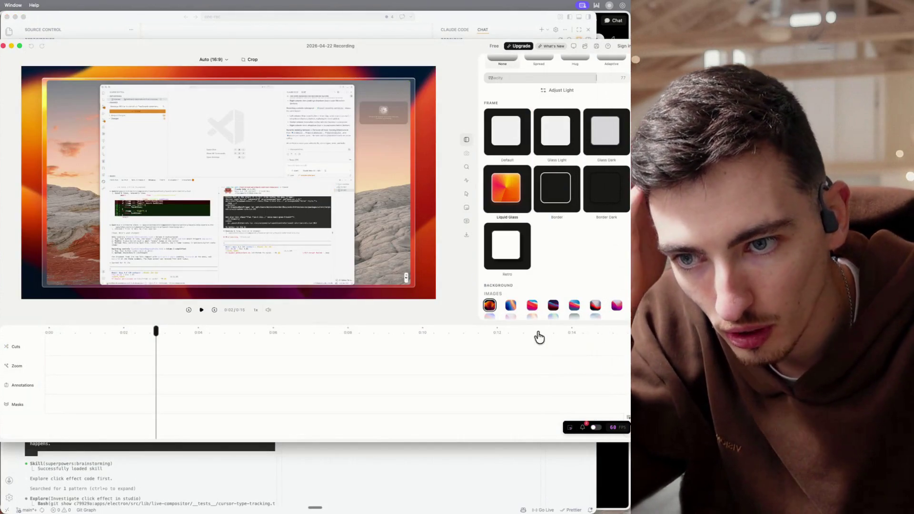
pyautogui.click(537, 336)
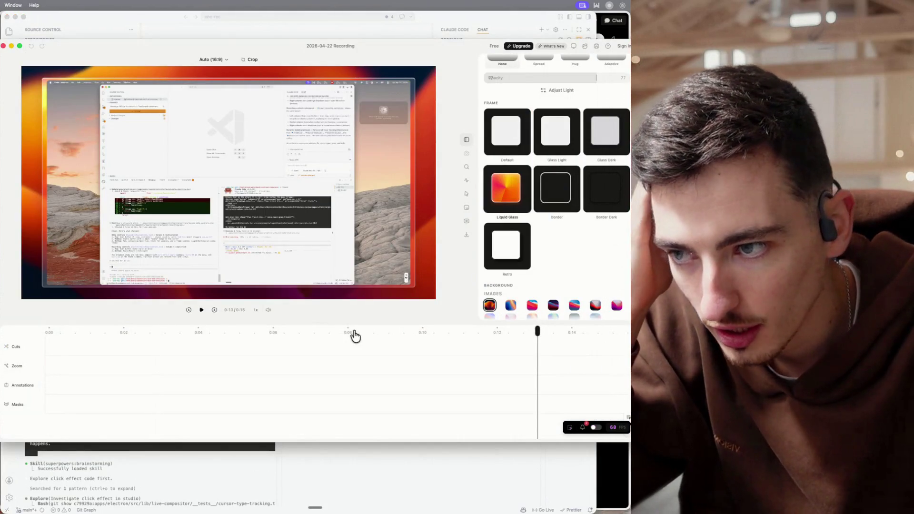
pyautogui.click(206, 334)
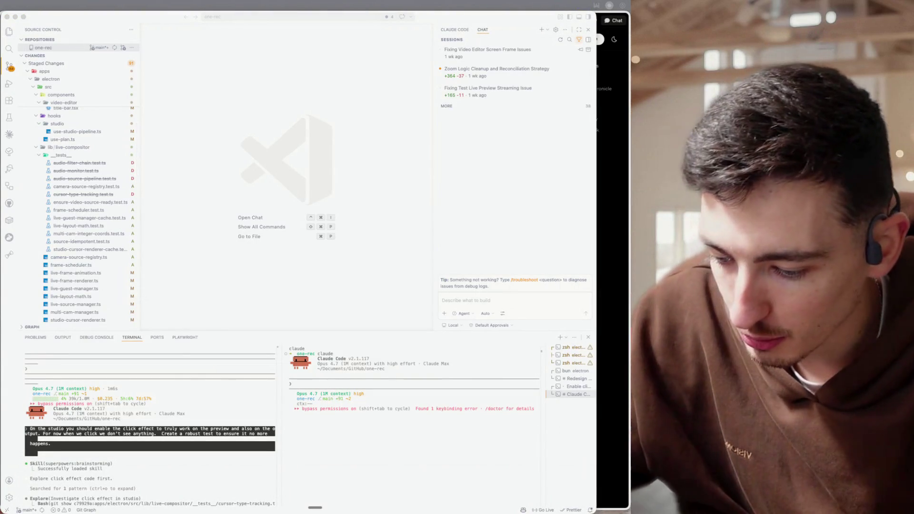
# Set the new Claude Code session's effort to xhigh with /effort, then run /clear.
pyautogui.click(357, 405)
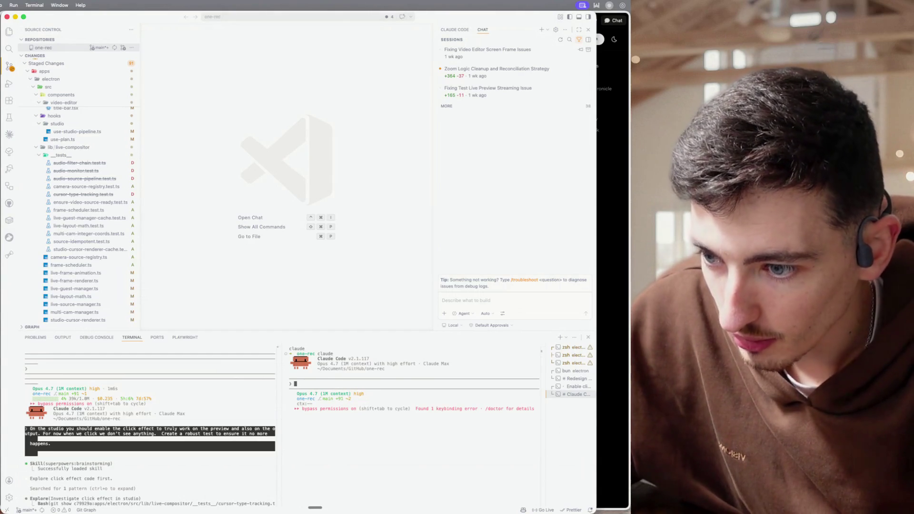
pyautogui.write('/effort xhigh')
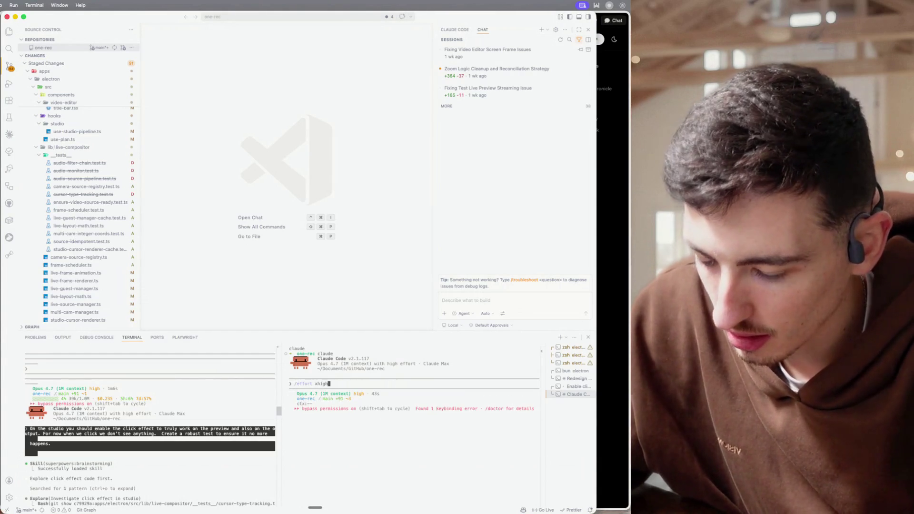
pyautogui.press('Return')
pyautogui.write('/clear')
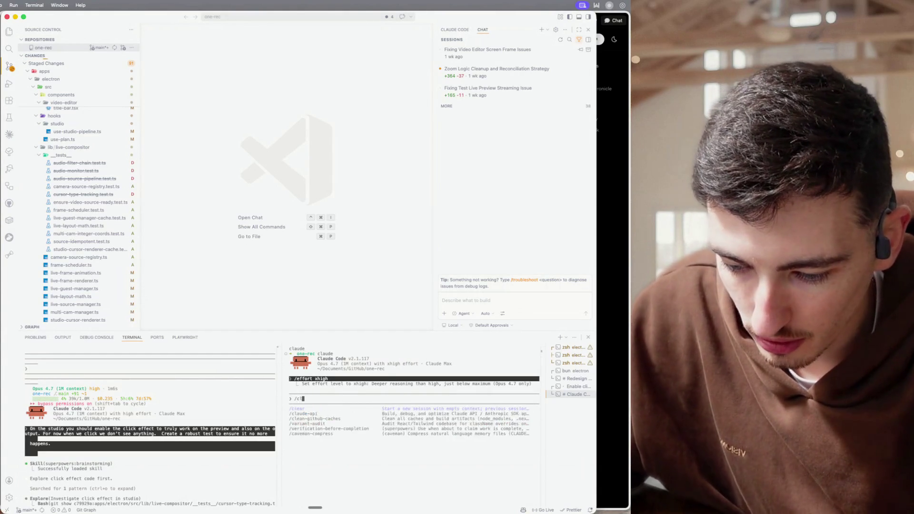
pyautogui.press('Return')
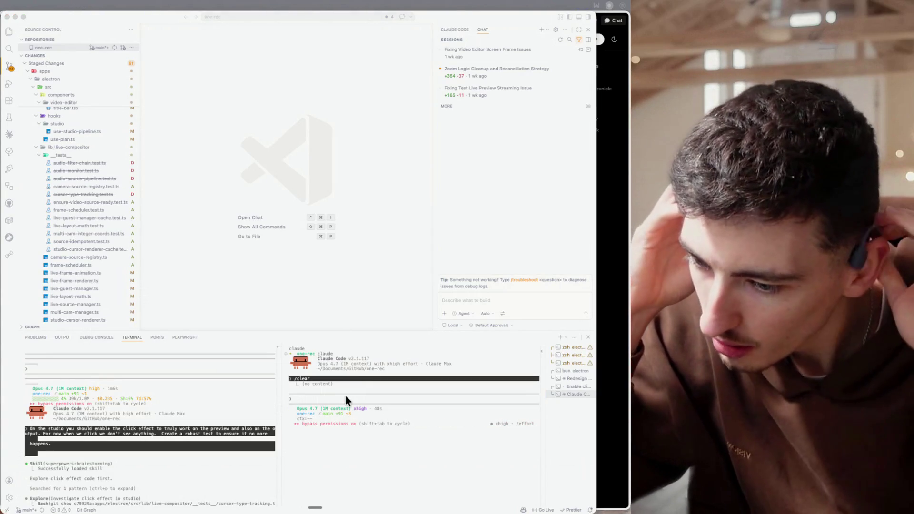
# Refocus the Claude Code prompt and start voice dictation.
pyautogui.click(347, 398)
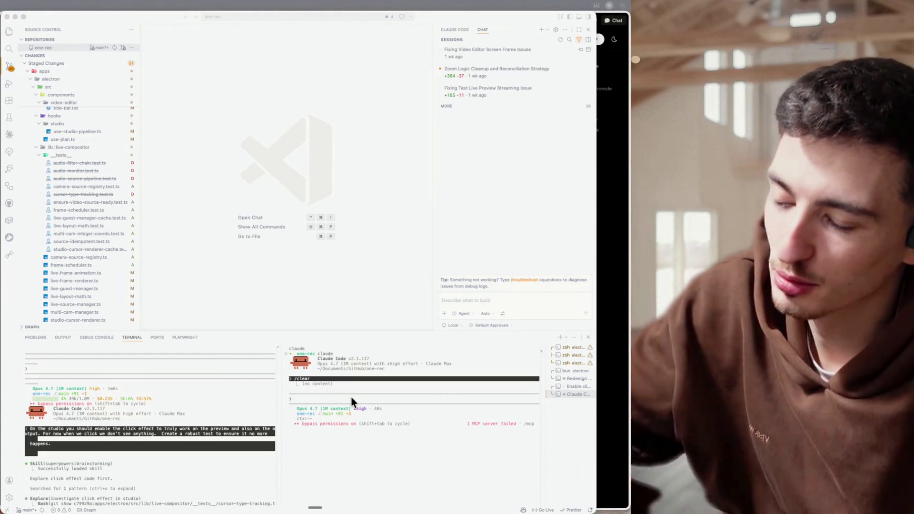
pyautogui.click(351, 397)
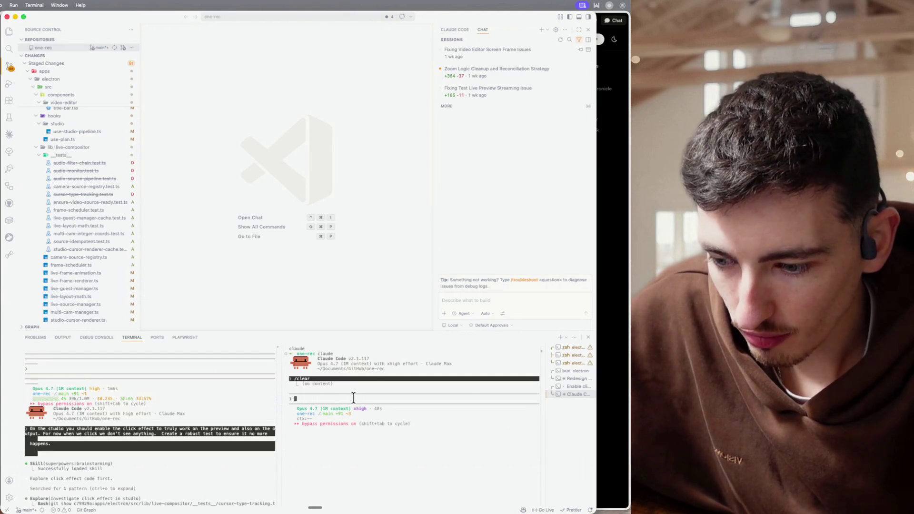
pyautogui.press('fn')
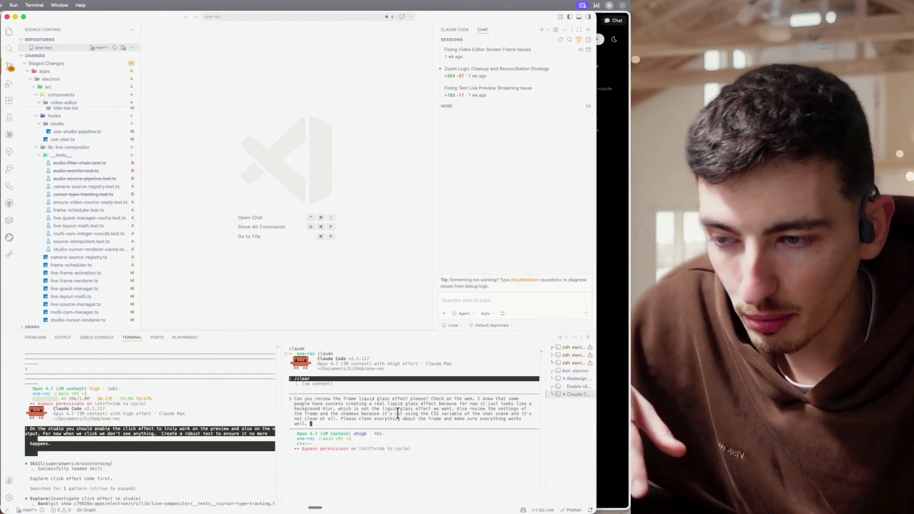
# Submit the dictated liquid glass review request to Claude Code and return to VS Code.
pyautogui.press('Return')
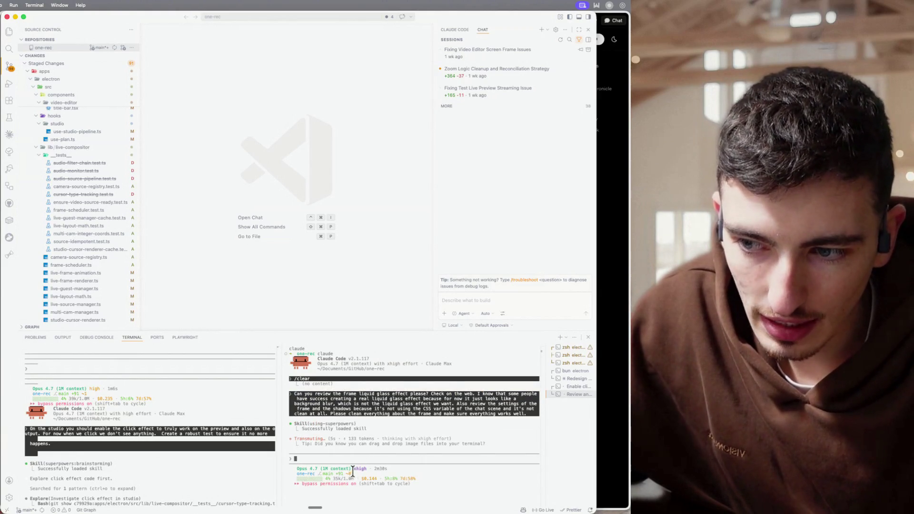
pyautogui.moveTo(353, 472); pyautogui.dragTo(354, 473)
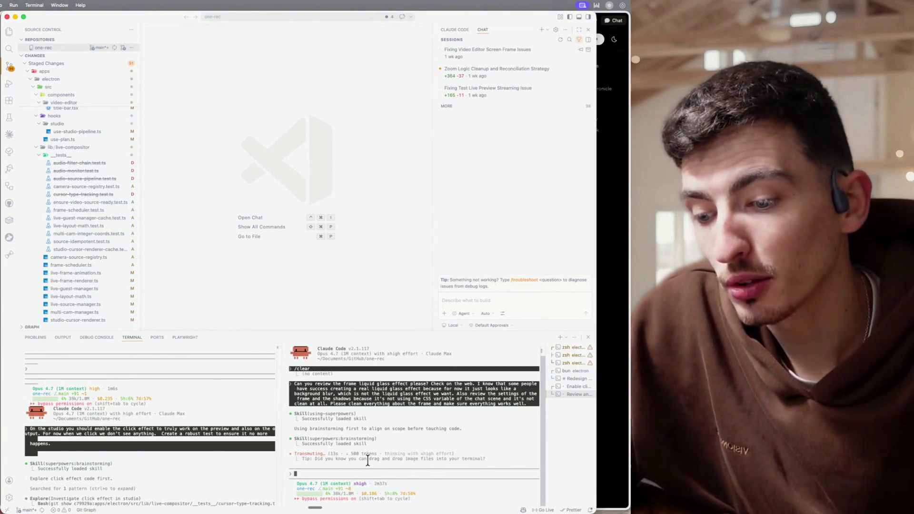
pyautogui.hotkey('ctrl', 'Up')
pyautogui.click(367, 189)
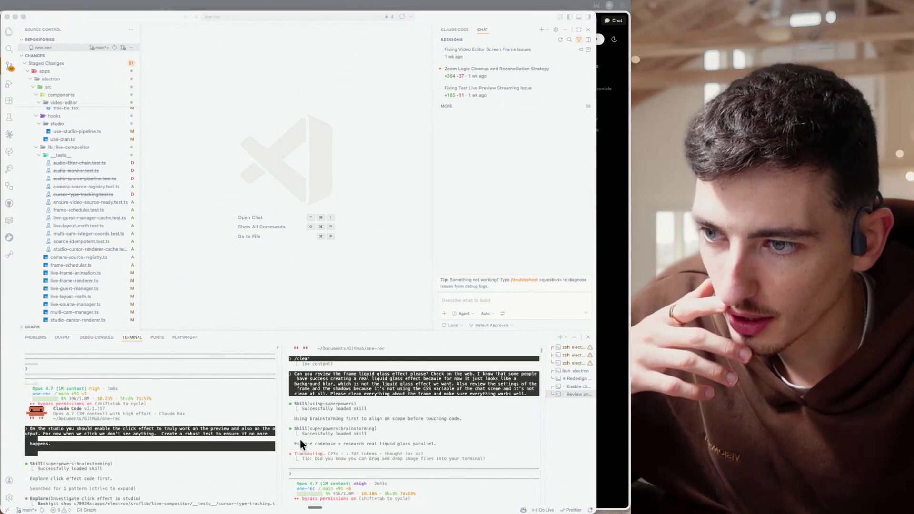
# Raise the OneRec studio, turn on the camera, and open the Share Screen picker.
pyautogui.moveTo(5, 199); pyautogui.dragTo(12, 106)
pyautogui.click(257, 492)
pyautogui.click(300, 491)
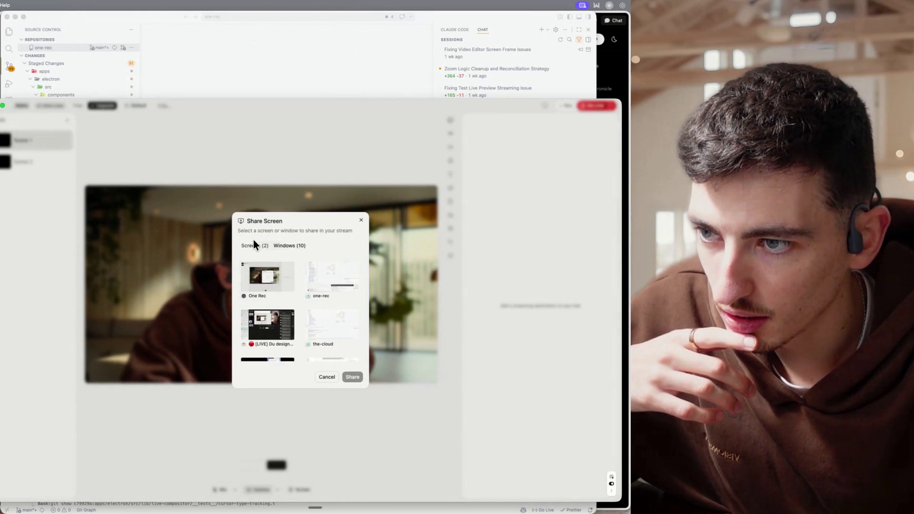
# Share a whole screen in the studio and show it side by side with the camera.
pyautogui.click(254, 246)
pyautogui.click(333, 310)
pyautogui.click(352, 348)
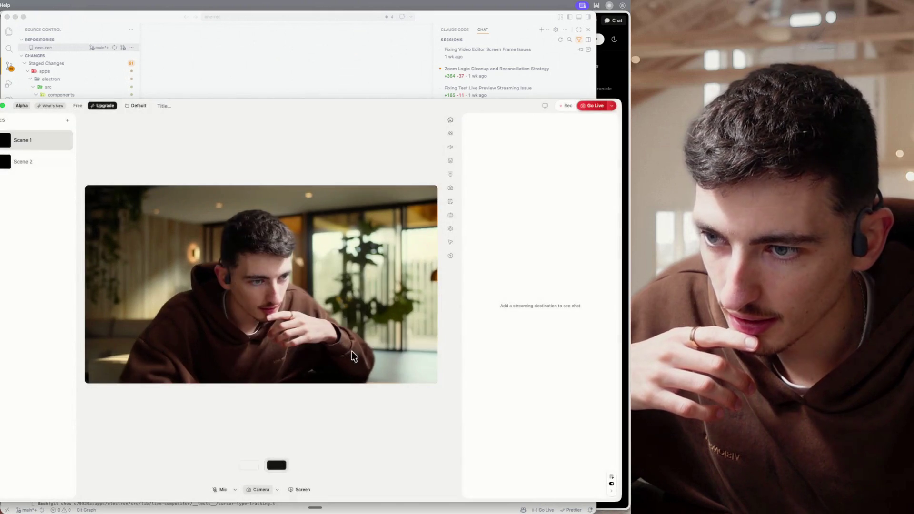
pyautogui.moveTo(19, 106); pyautogui.dragTo(10, 89)
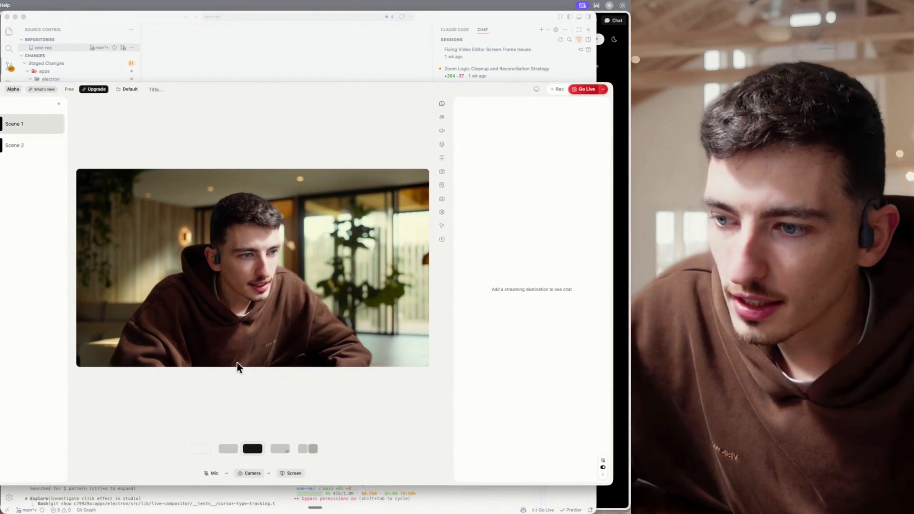
pyautogui.click(315, 450)
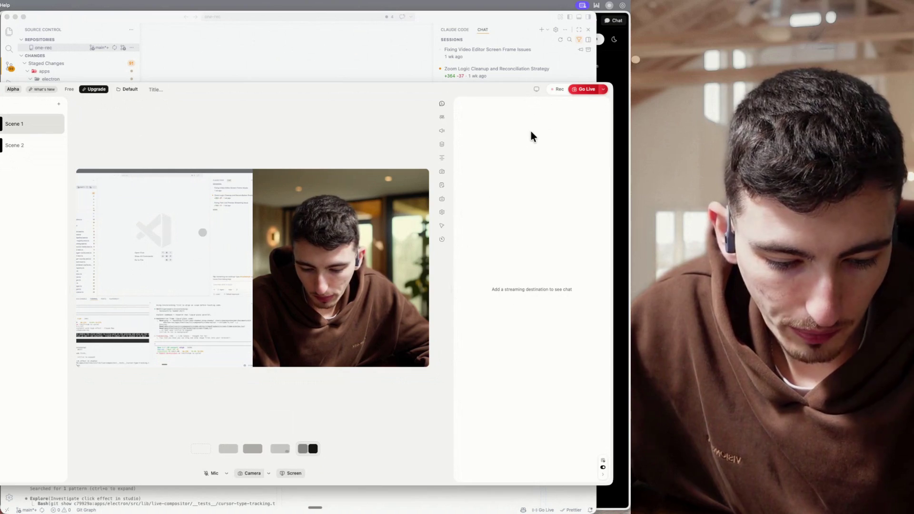
# Test the cursor click effect, then switch to a small camera inset in the bottom-left corner.
pyautogui.click(442, 226)
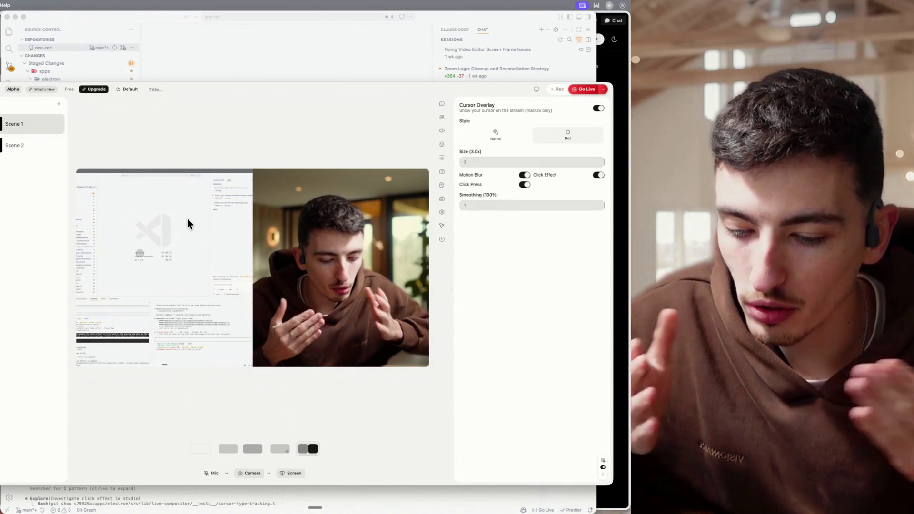
pyautogui.click(187, 222)
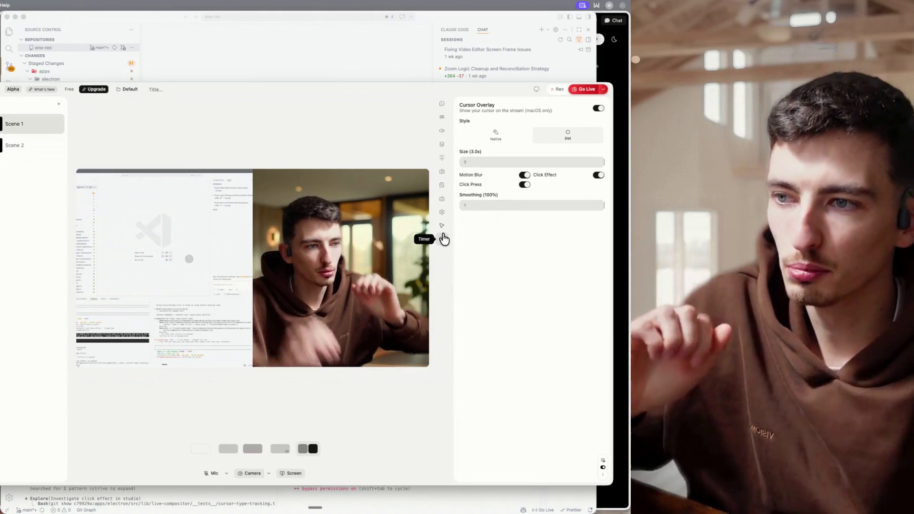
pyautogui.moveTo(280, 447)
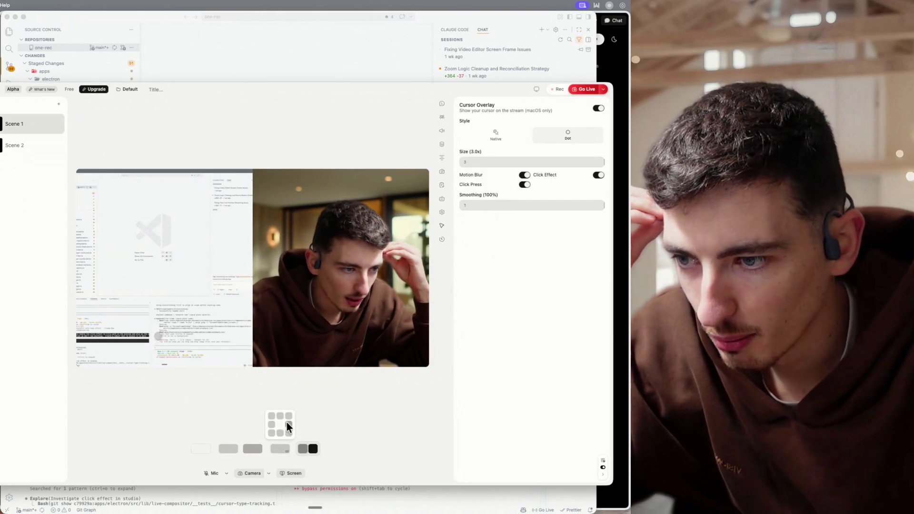
pyautogui.click(288, 424)
pyautogui.click(289, 432)
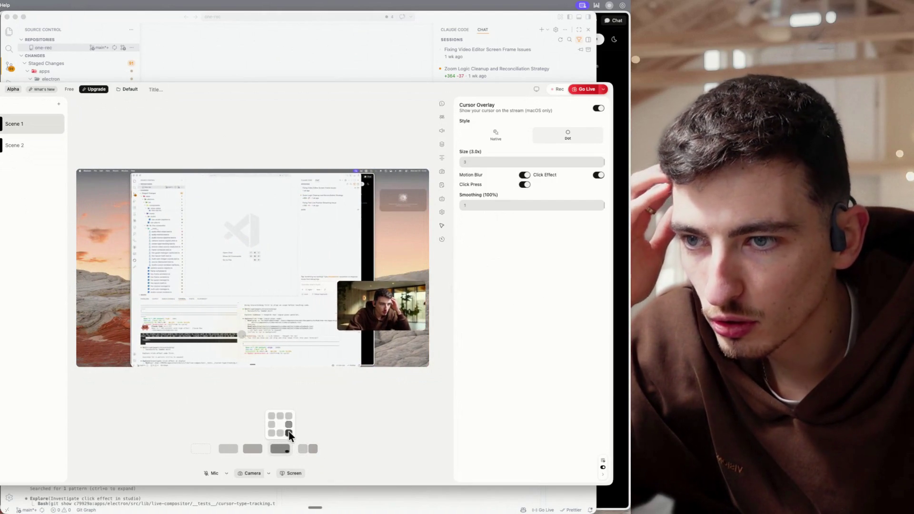
pyautogui.click(271, 432)
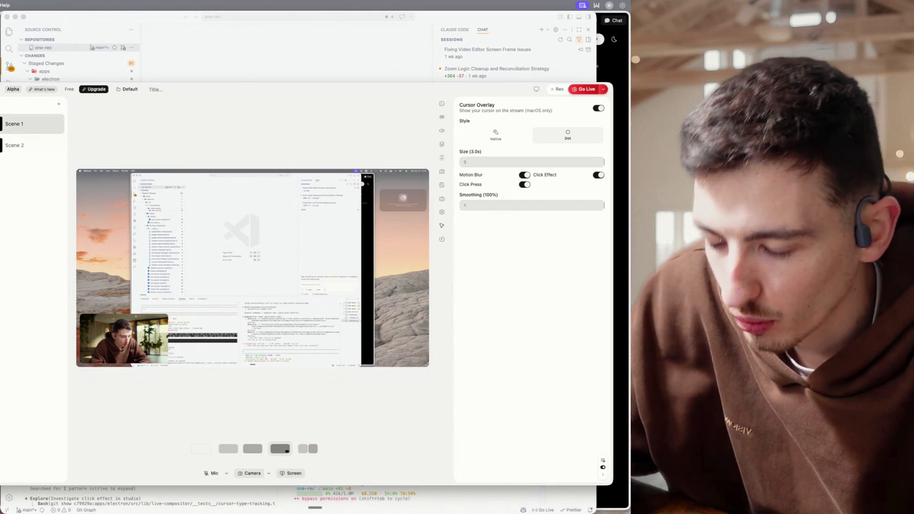
# Stop the Electron app running in the bun electron terminal and clear it.
pyautogui.click(396, 491)
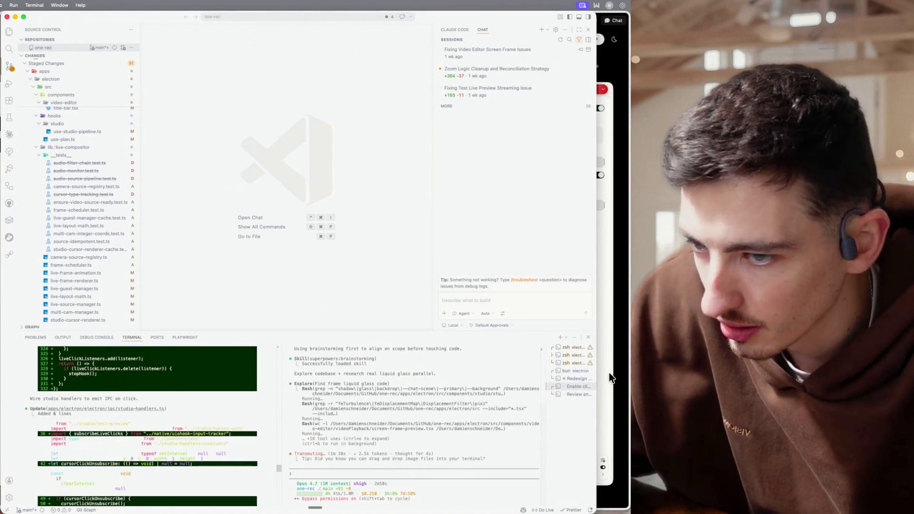
pyautogui.click(568, 370)
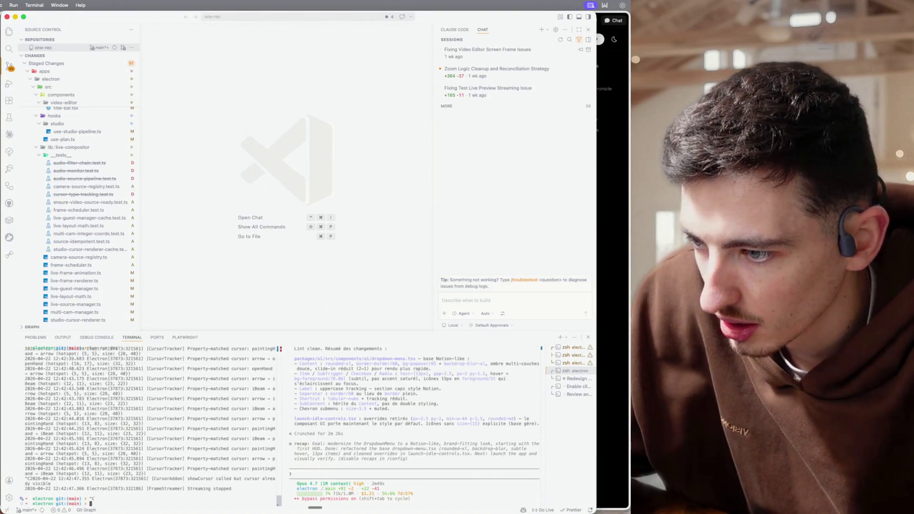
pyautogui.hotkey('ctrl', 'c')
pyautogui.hotkey('ctrl', 'l')
pyautogui.write('ccd ..')
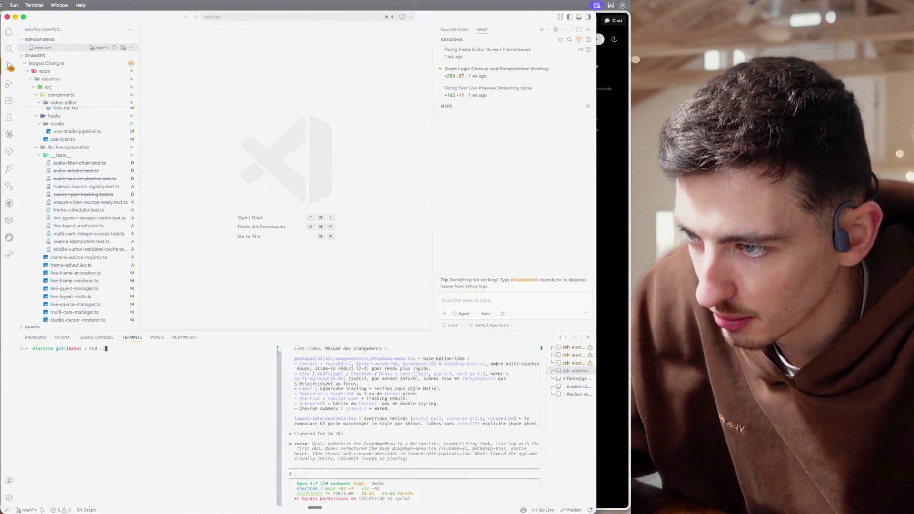
pyautogui.press('BackSpace')
pyautogui.press('BackSpace')
pyautogui.press('BackSpace')
pyautogui.write('cd')
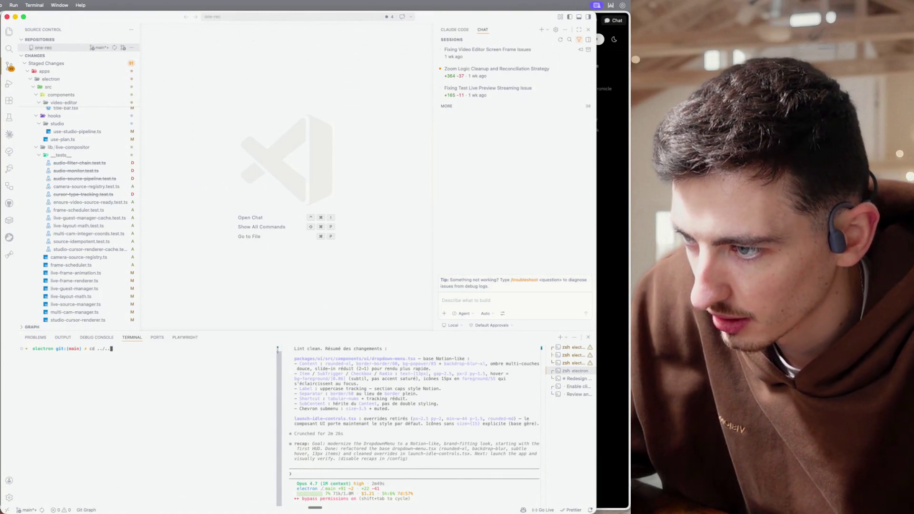
pyautogui.write('un dev')
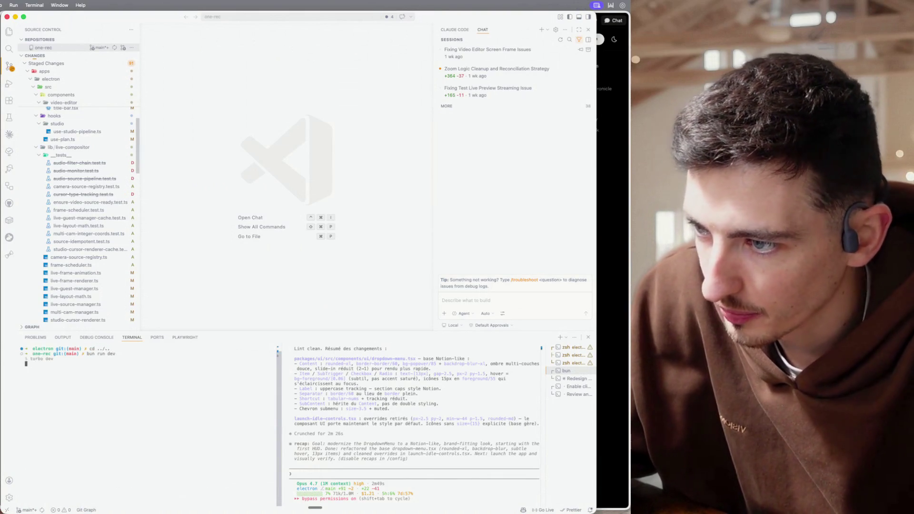
pyautogui.press('Return')
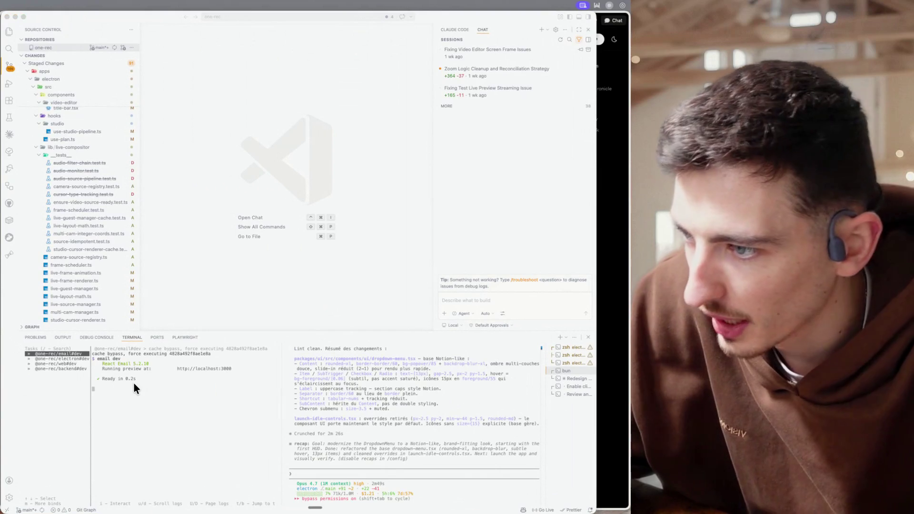
pyautogui.press('Down')
pyautogui.press('Down')
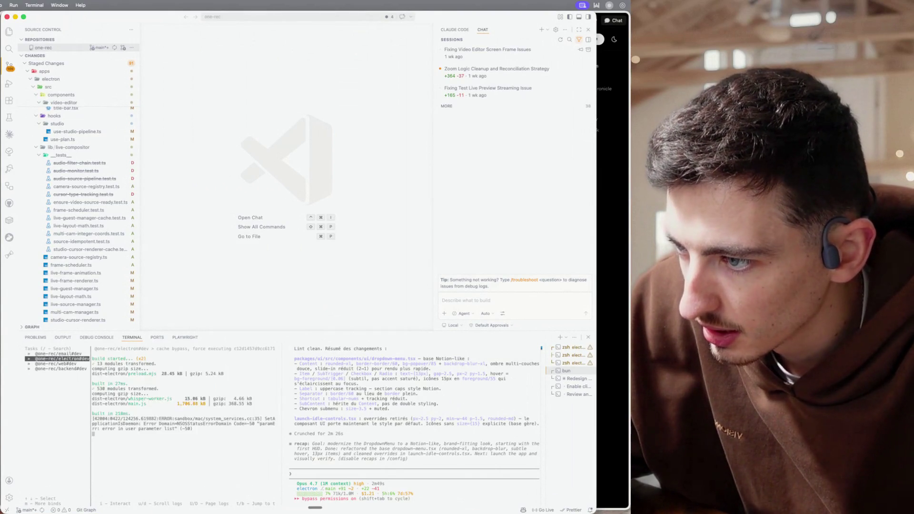
pyautogui.hotkey('ctrl', 'Up')
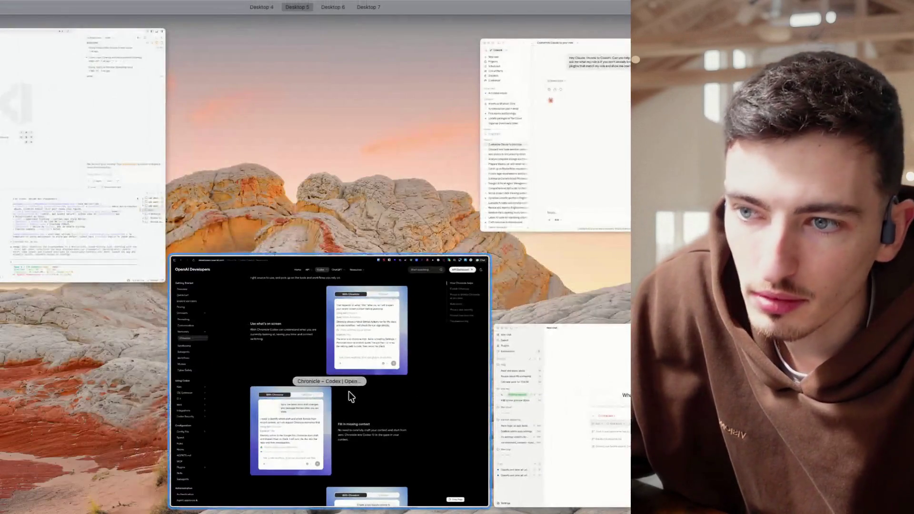
# Load localhost:3002 in a new browser tab.
pyautogui.click(349, 395)
pyautogui.press('super+t')
pyautogui.write('local')
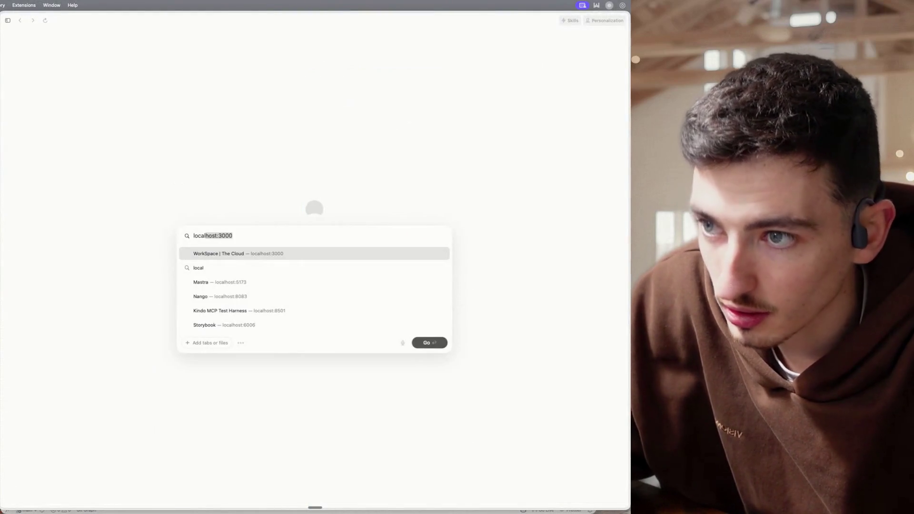
pyautogui.write('host:3002')
pyautogui.press('Return')
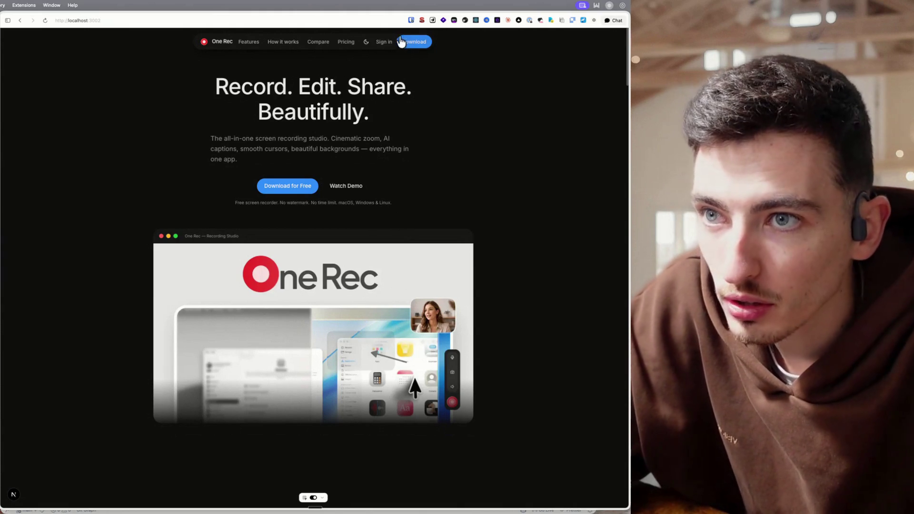
# Sign in with the test account's email and password, dismiss Save login, and open Account.
pyautogui.click(384, 42)
pyautogui.click(305, 261)
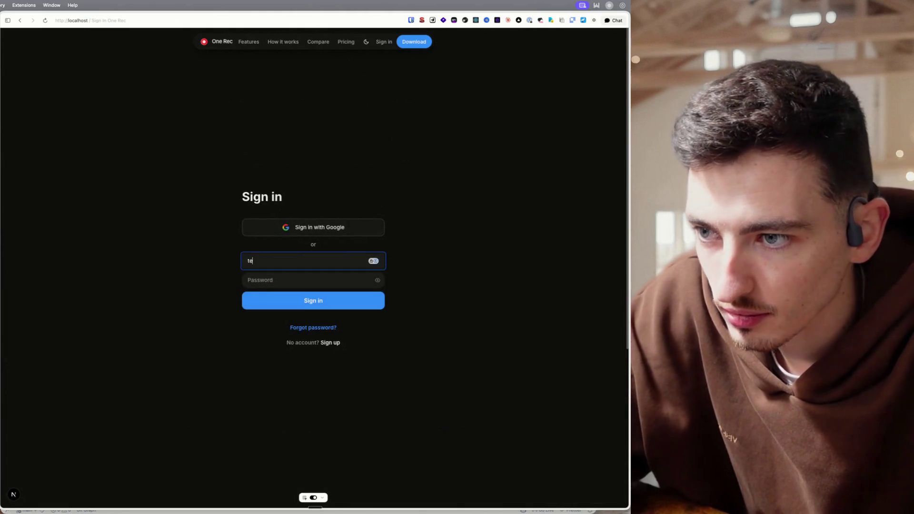
pyautogui.press('Tab')
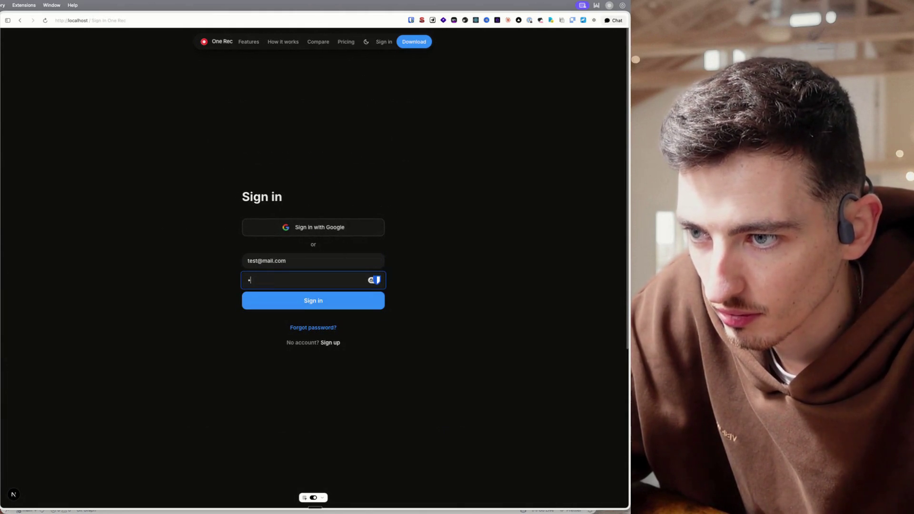
pyautogui.press('Return')
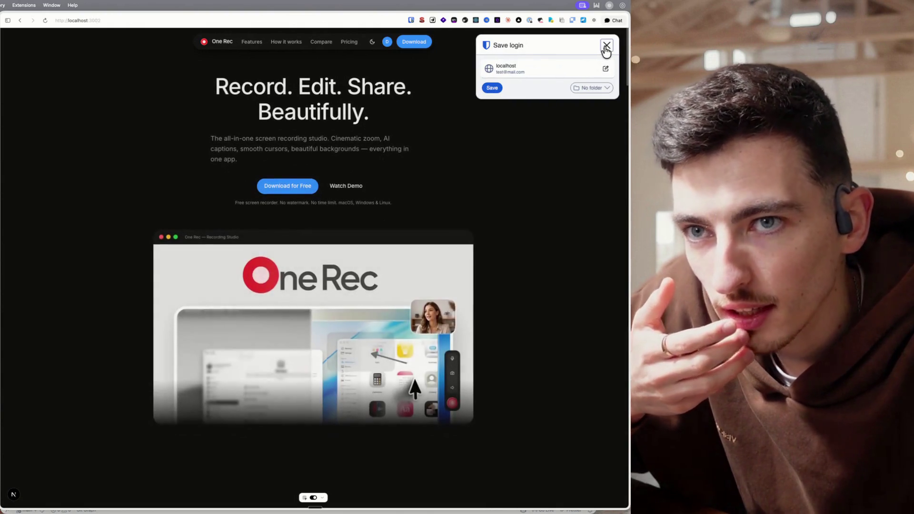
pyautogui.click(606, 44)
pyautogui.click(387, 43)
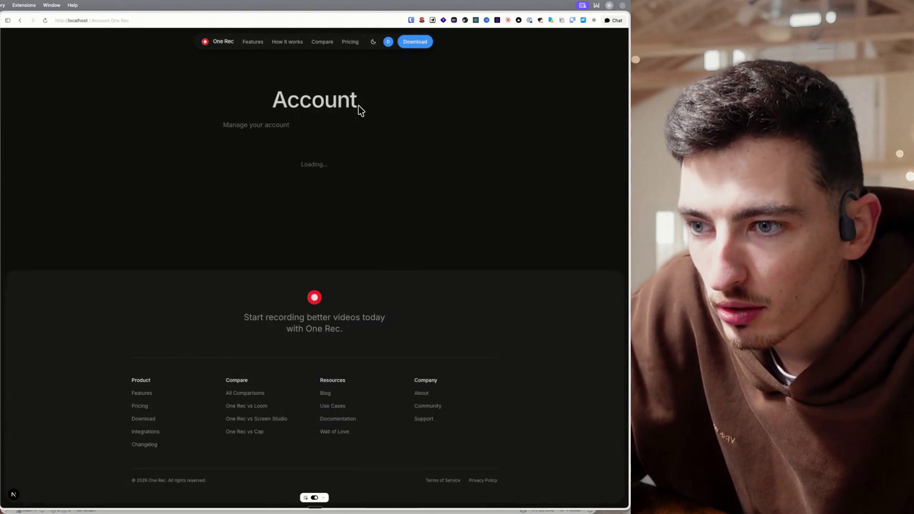
# Change the address from /account to /overlays to load the overlays editor page.
pyautogui.press('super+l')
pyautogui.press('BackSpace')
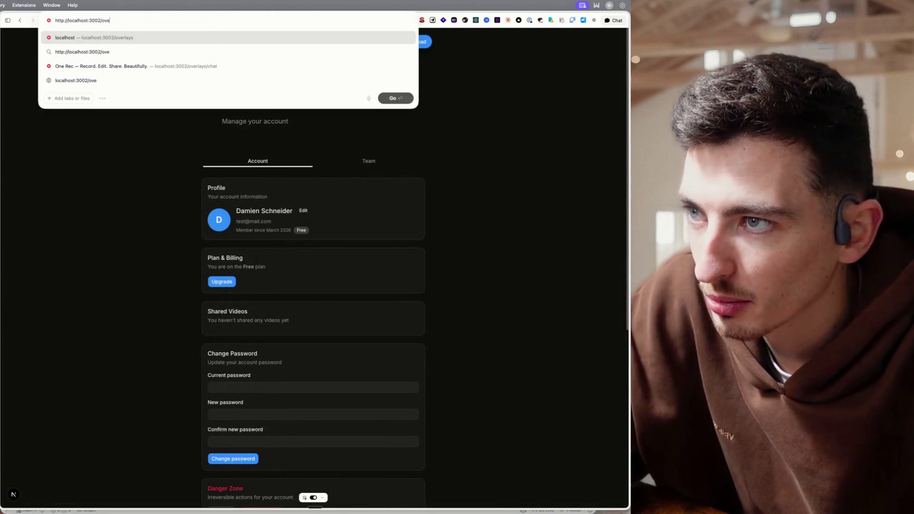
pyautogui.press('Return')
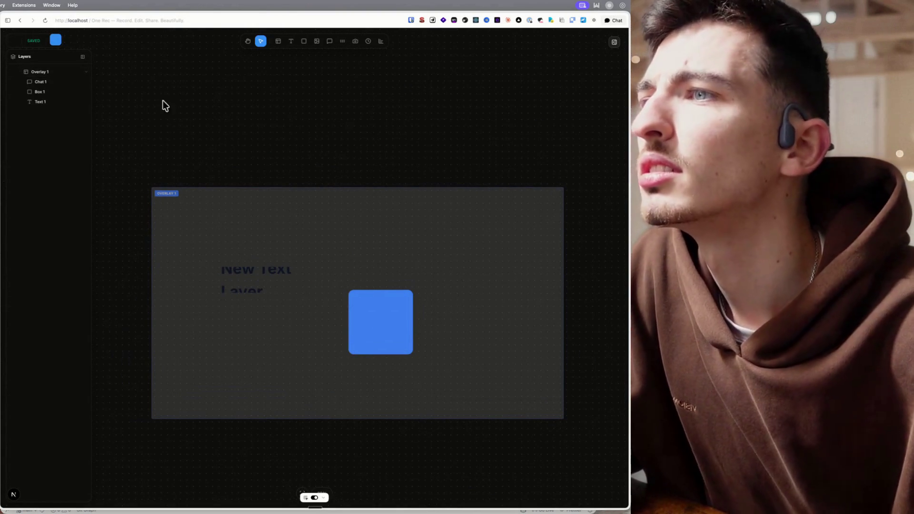
pyautogui.click(614, 43)
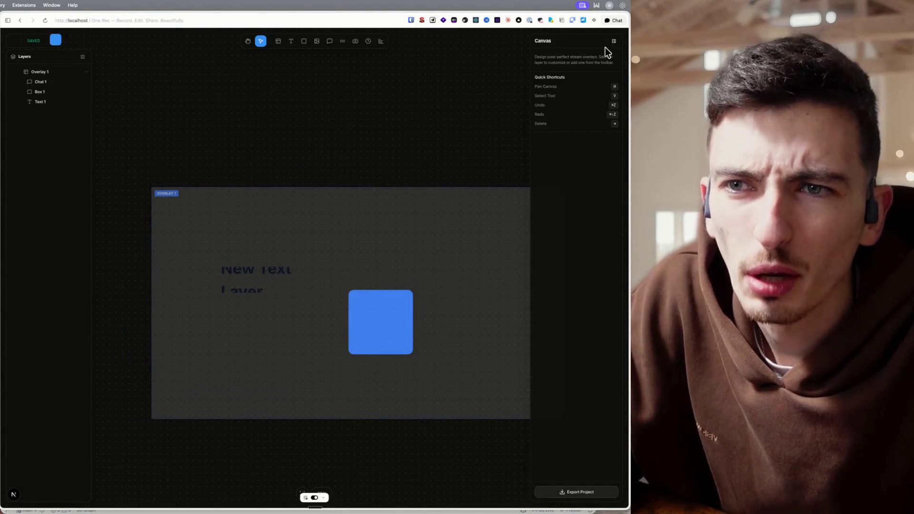
pyautogui.click(257, 275)
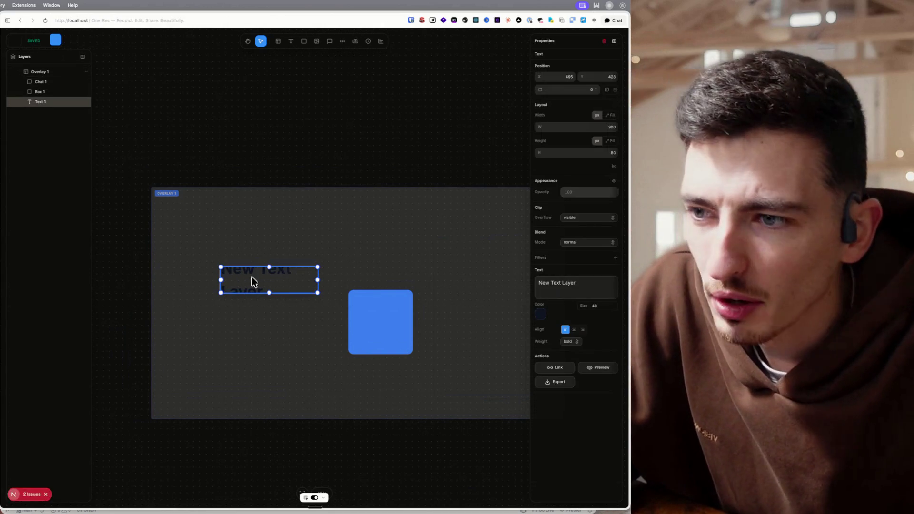
pyautogui.click(363, 321)
pyautogui.hscroll(5, 355, 362)
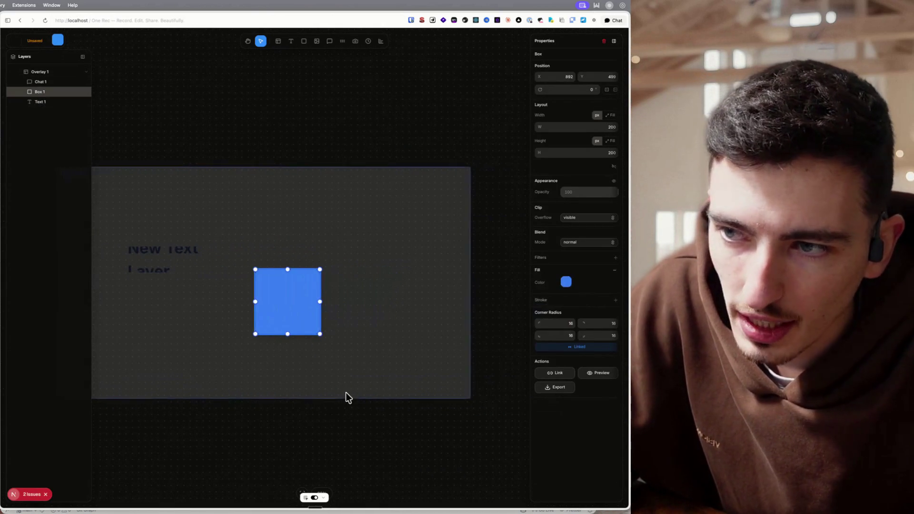
pyautogui.click(347, 399)
pyautogui.press('Escape')
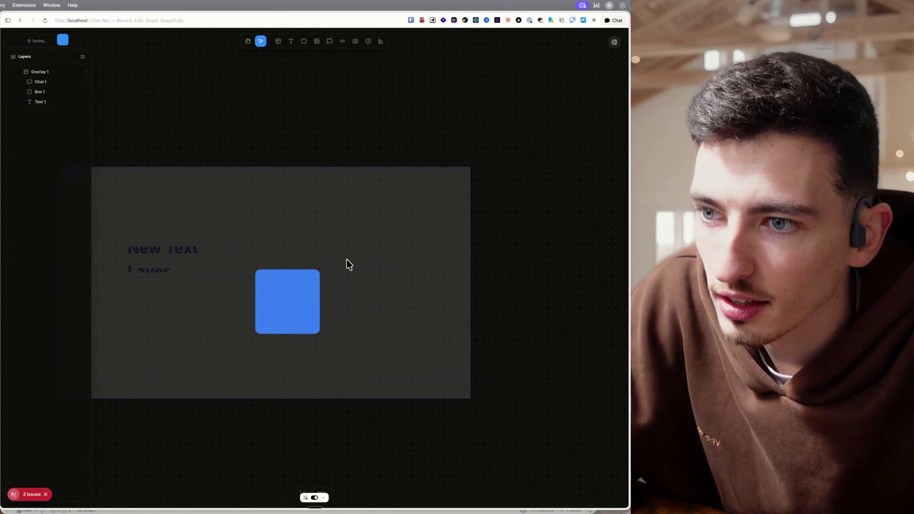
pyautogui.hotkey('ctrl', 'v')
pyautogui.moveTo(338, 284)
pyautogui.mouseDown()
pyautogui.moveTo(321, 310)
pyautogui.moveTo(358, 312)
pyautogui.moveTo(243, 283)
pyautogui.mouseUp()
pyautogui.press('BackSpace')
pyautogui.click(431, 353)
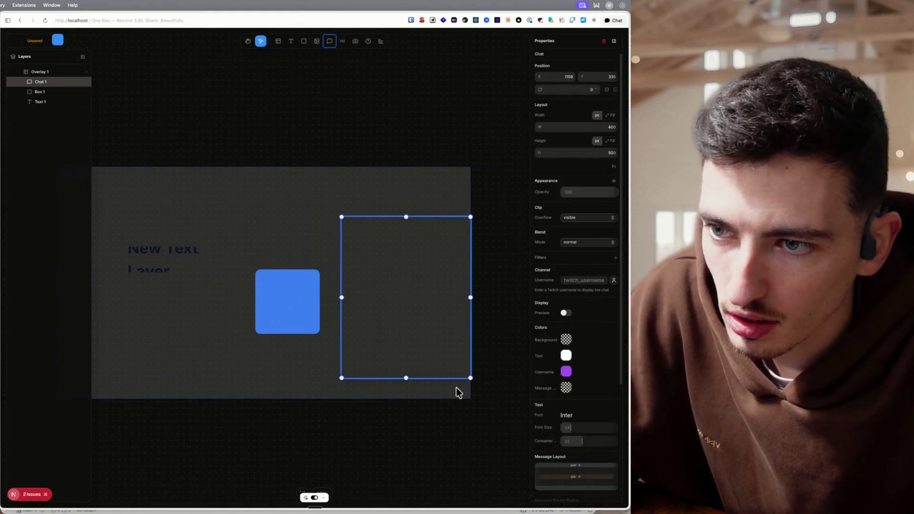
pyautogui.click(581, 281)
pyautogui.write('polu')
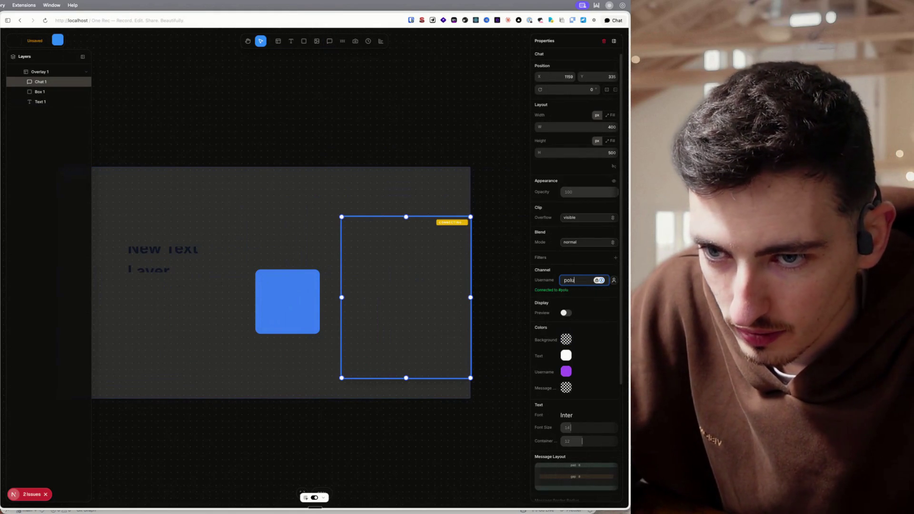
pyautogui.press('BackSpace')
pyautogui.write('y_fr')
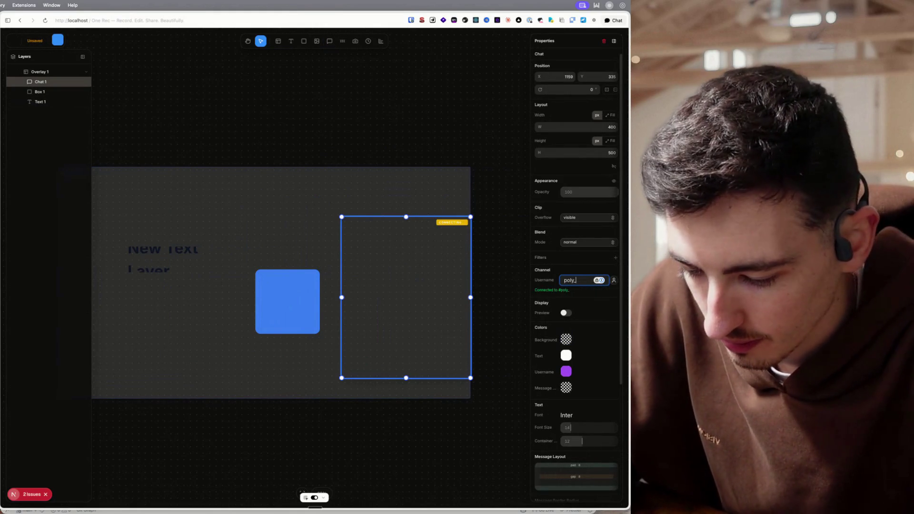
pyautogui.click(583, 292)
pyautogui.moveTo(468, 237)
pyautogui.mouseDown()
pyautogui.moveTo(439, 232)
pyautogui.moveTo(444, 241)
pyautogui.mouseUp()
pyautogui.scroll(-3, 579, 419)
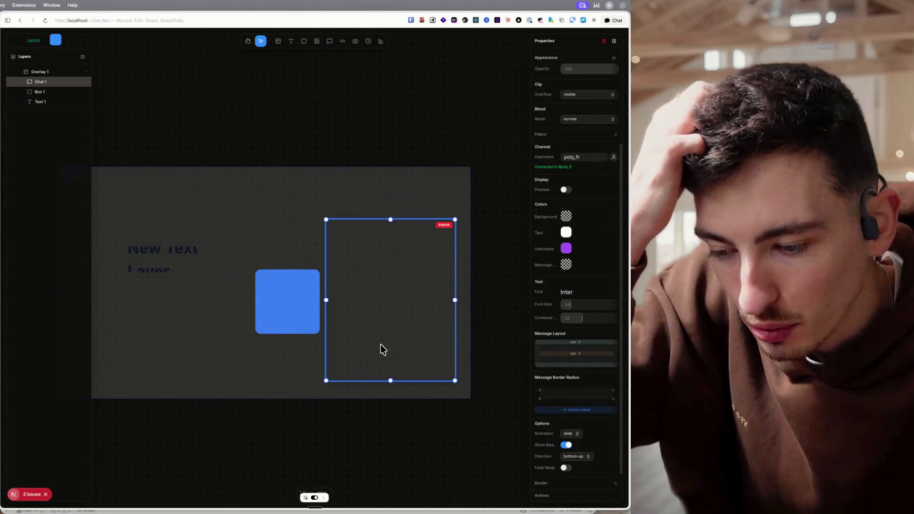
pyautogui.moveTo(403, 328)
pyautogui.mouseDown()
pyautogui.moveTo(402, 307)
pyautogui.moveTo(404, 333)
pyautogui.mouseUp()
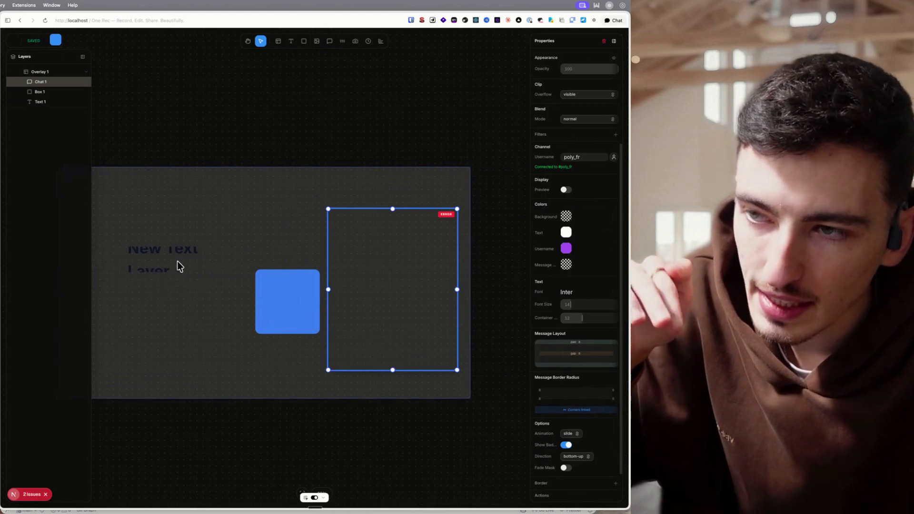
pyautogui.click(235, 216)
pyautogui.click(374, 261)
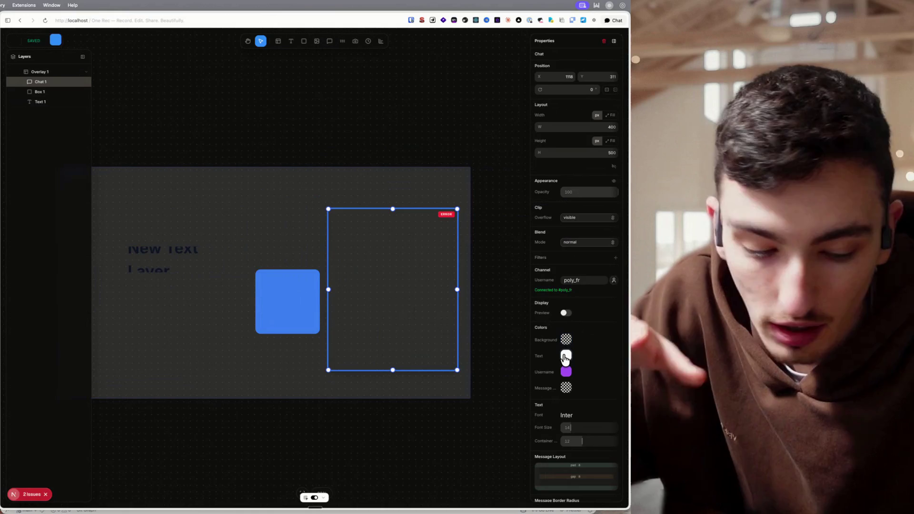
pyautogui.moveTo(406, 310); pyautogui.dragTo(409, 325)
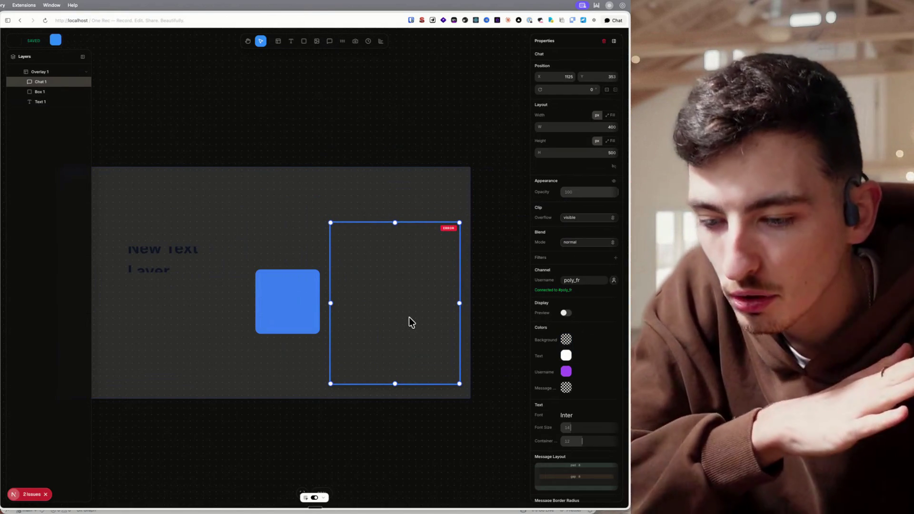
pyautogui.click(253, 258)
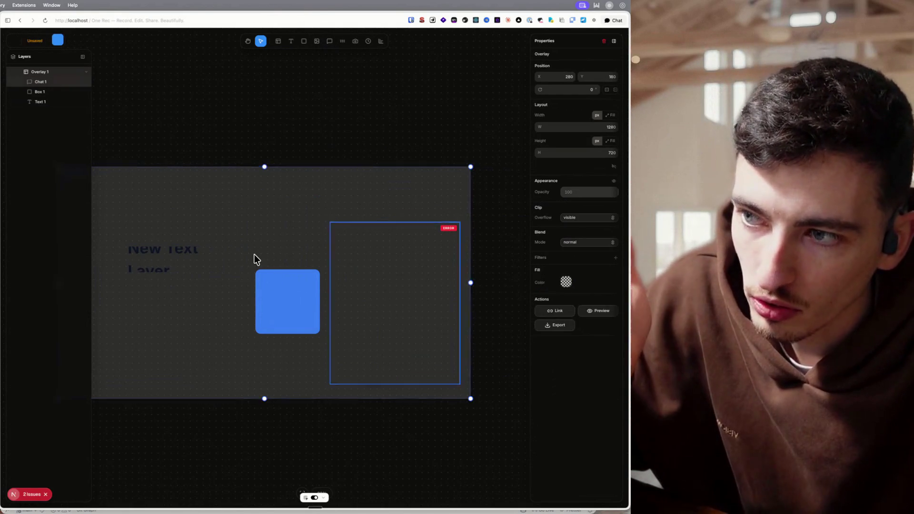
pyautogui.click(415, 274)
pyautogui.moveTo(415, 275); pyautogui.dragTo(416, 245)
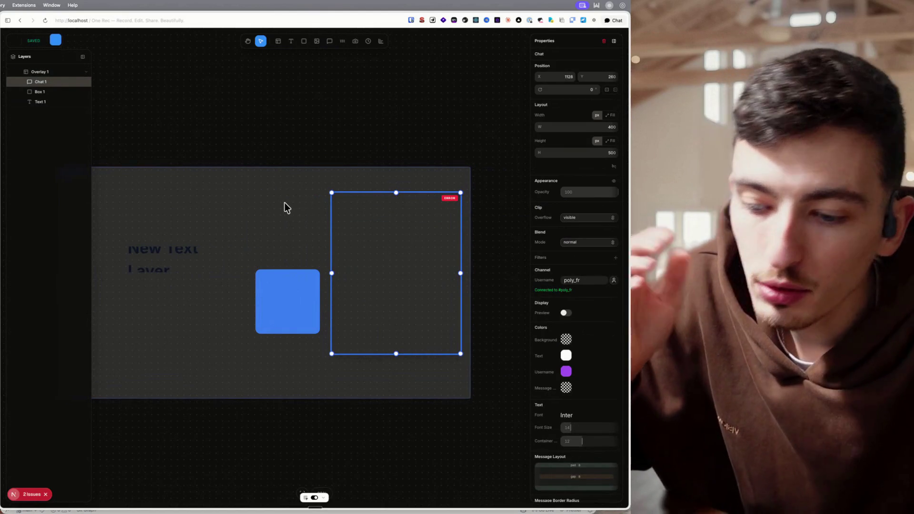
pyautogui.click(283, 202)
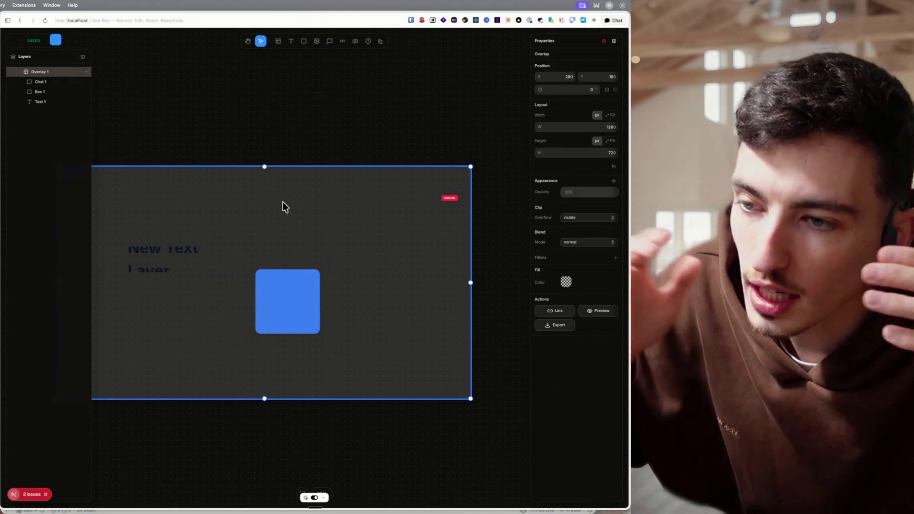
pyautogui.scroll(-2, 325, 258)
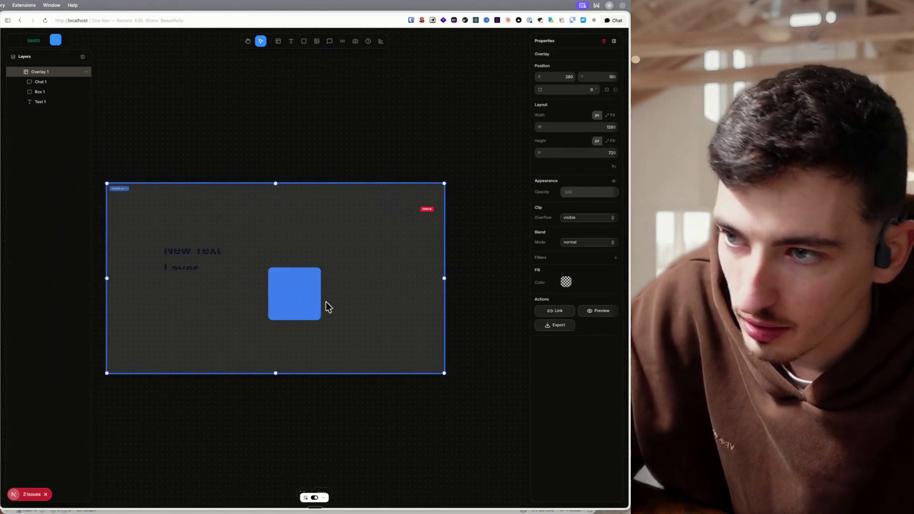
pyautogui.scroll(2, 327, 307)
pyautogui.click(292, 168)
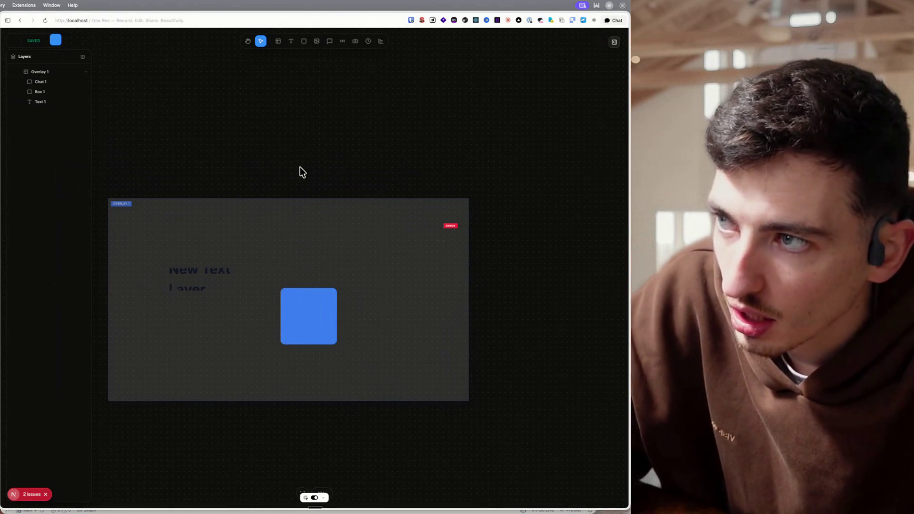
pyautogui.hotkey('ctrl', 'Up')
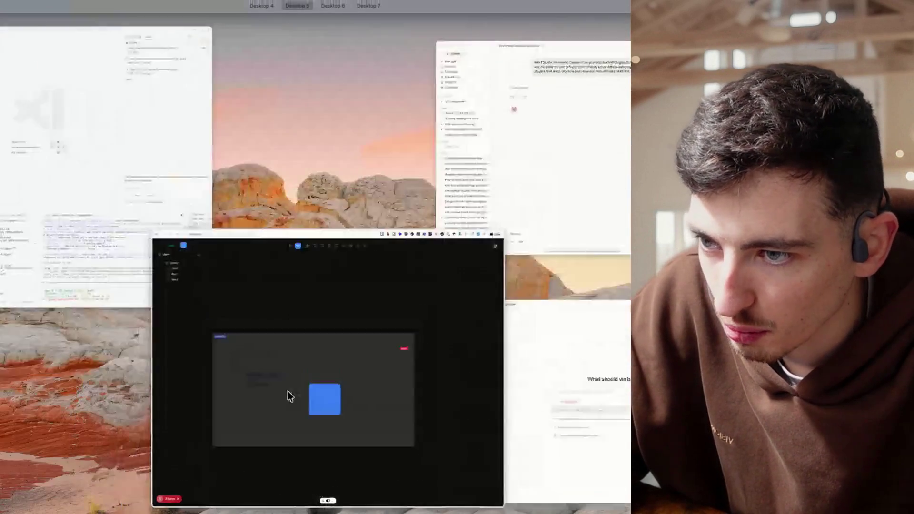
# Stop the running dev server in VS Code's terminal and clear the output.
pyautogui.click(152, 198)
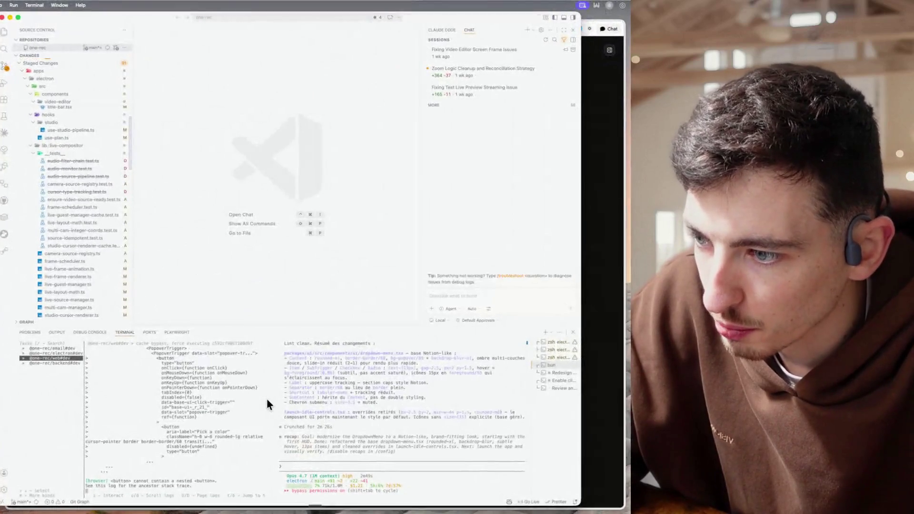
pyautogui.click(219, 450)
pyautogui.hotkey('ctrl', 'c')
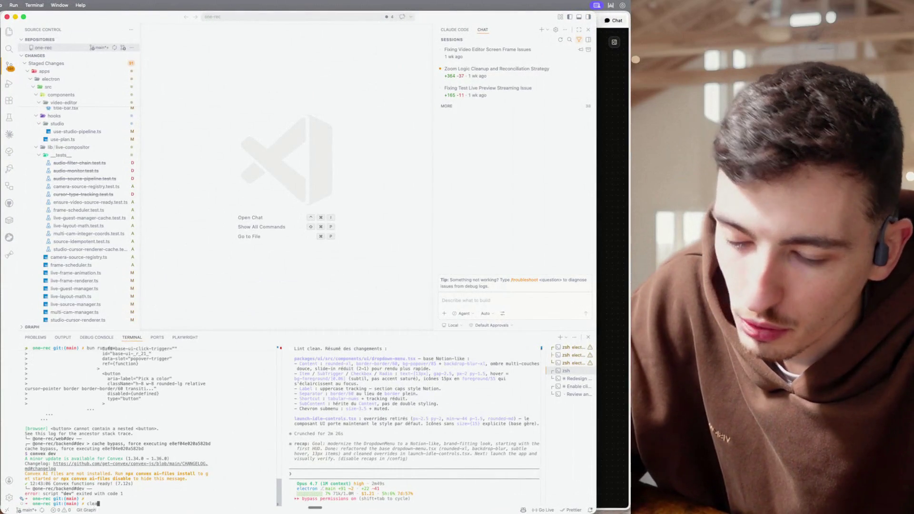
pyautogui.write('er')
pyautogui.press('Return')
pyautogui.write('ar')
pyautogui.press('Return')
pyautogui.write('r')
pyautogui.press('Return')
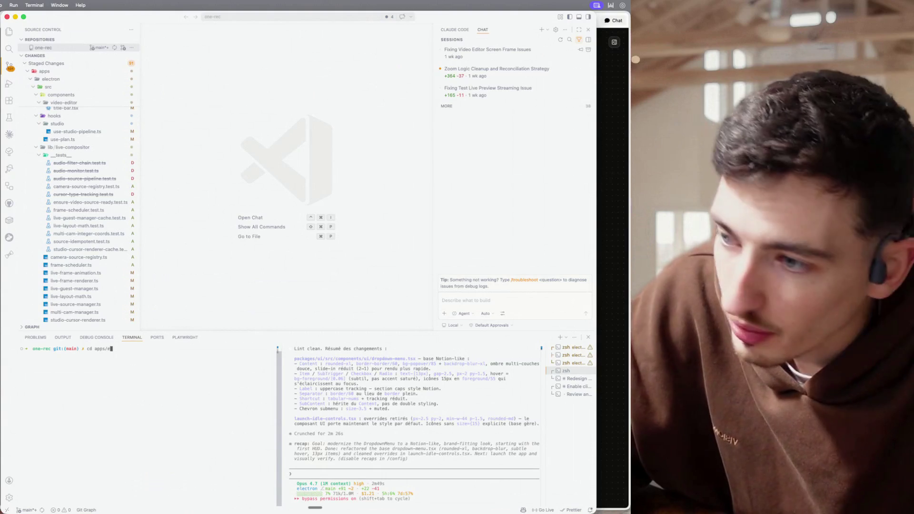
pyautogui.write('ar')
pyautogui.press('Return')
pyautogui.write('b')
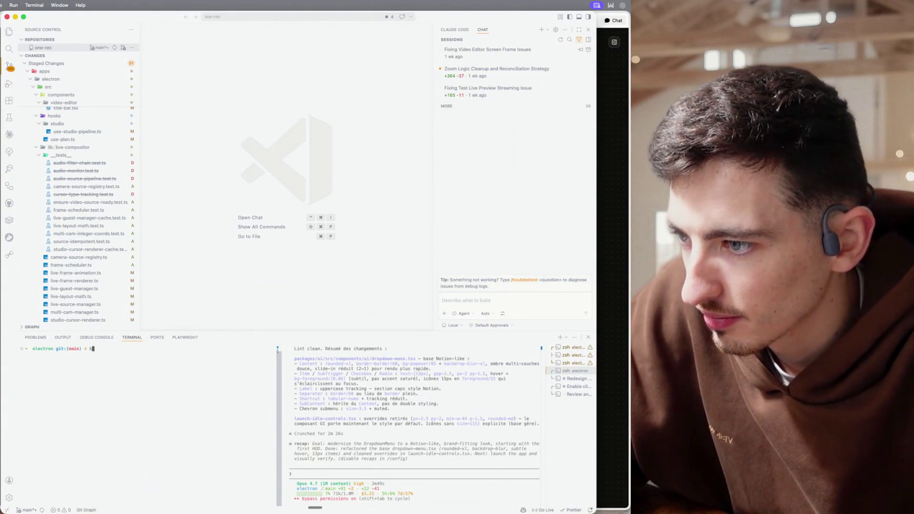
pyautogui.write('v')
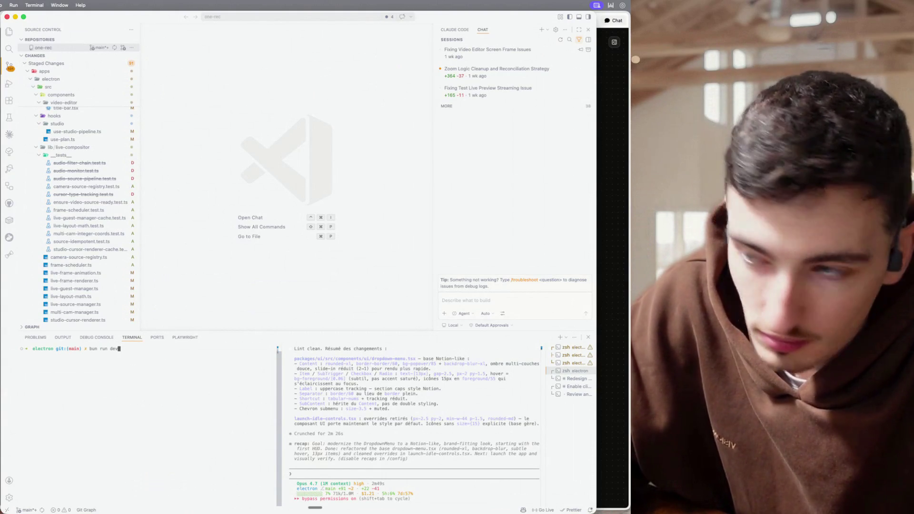
# Exit Claude Code in the Review session's left terminal pane.
pyautogui.click(574, 394)
pyautogui.scroll(-15, 177, 446)
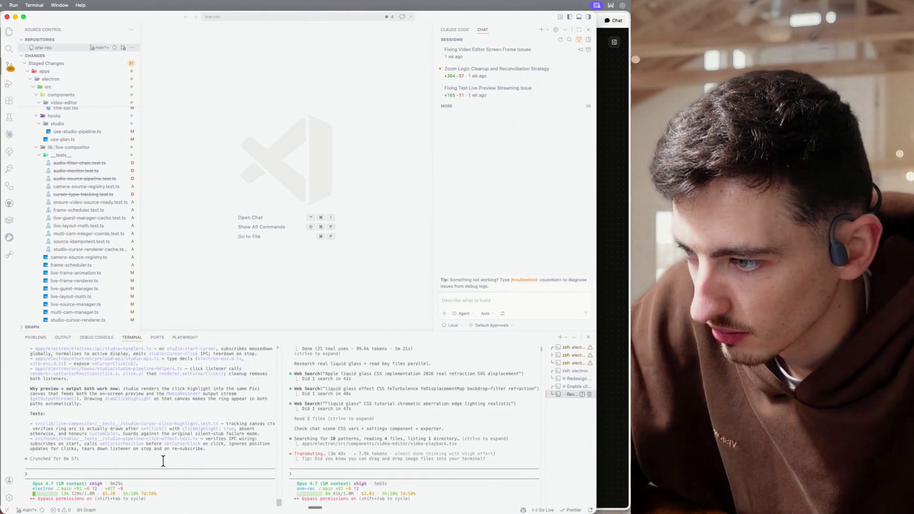
pyautogui.scroll(3, 166, 453)
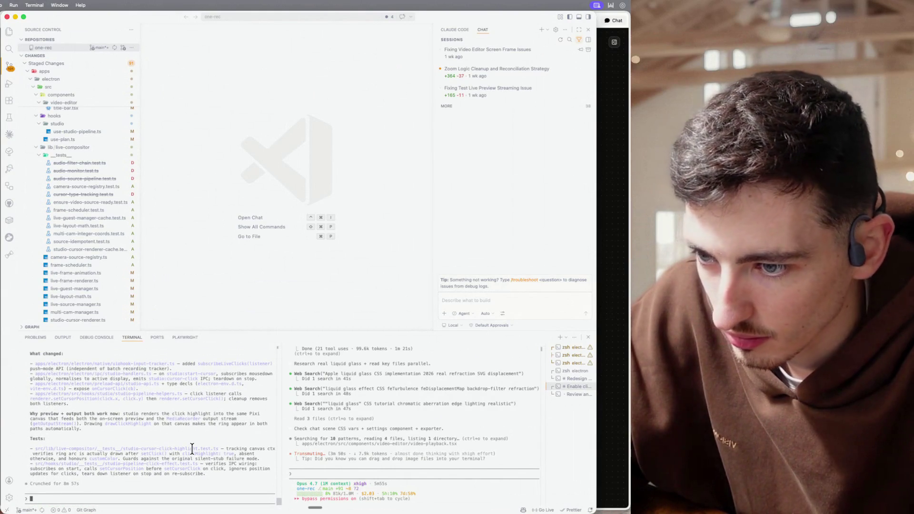
pyautogui.hotkey('ctrl', 'c')
pyautogui.hotkey('ctrl', 'c')
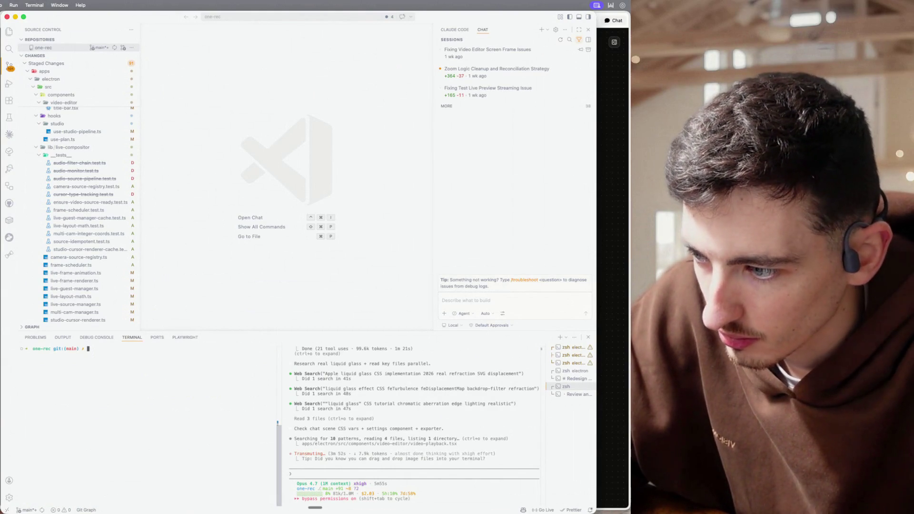
# Close the spare zsh pane and ask Claude Code which other elements should be improved.
pyautogui.click(589, 386)
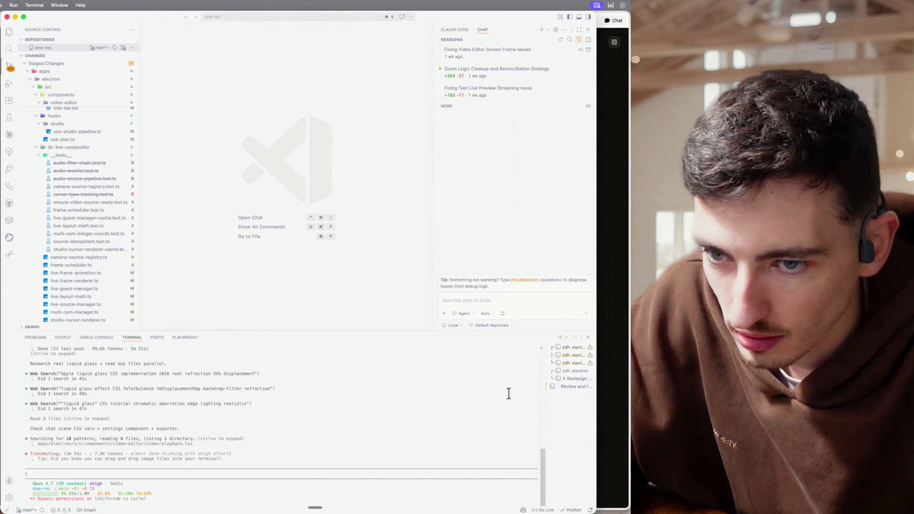
pyautogui.click(564, 371)
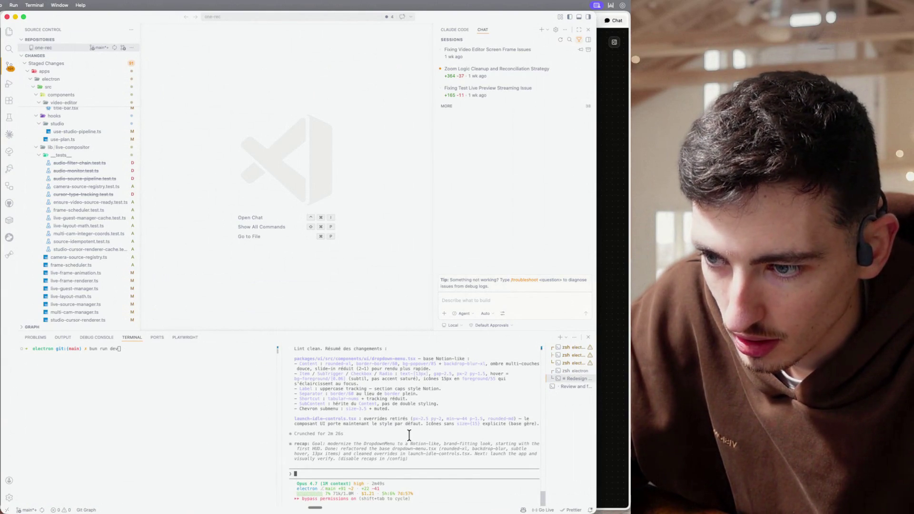
pyautogui.write('perfect')
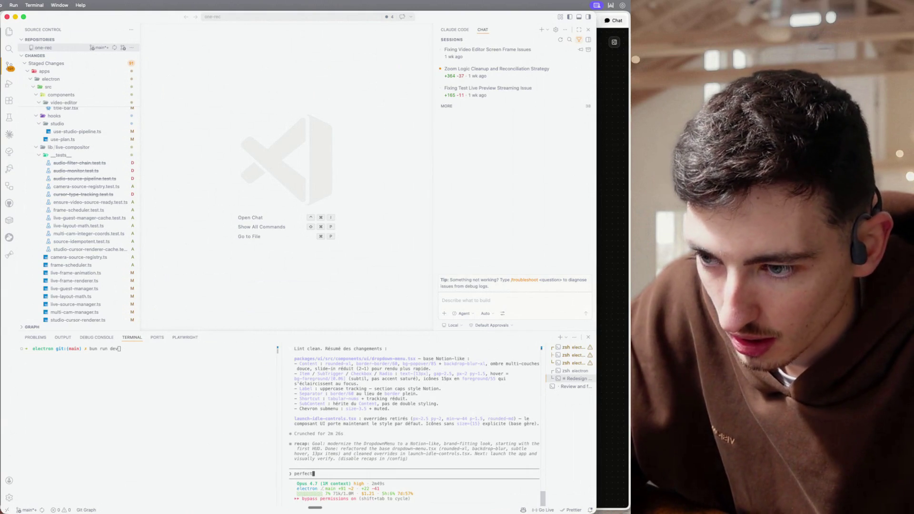
pyautogui.hotkey('ctrl', 'u')
pyautogui.write('ni')
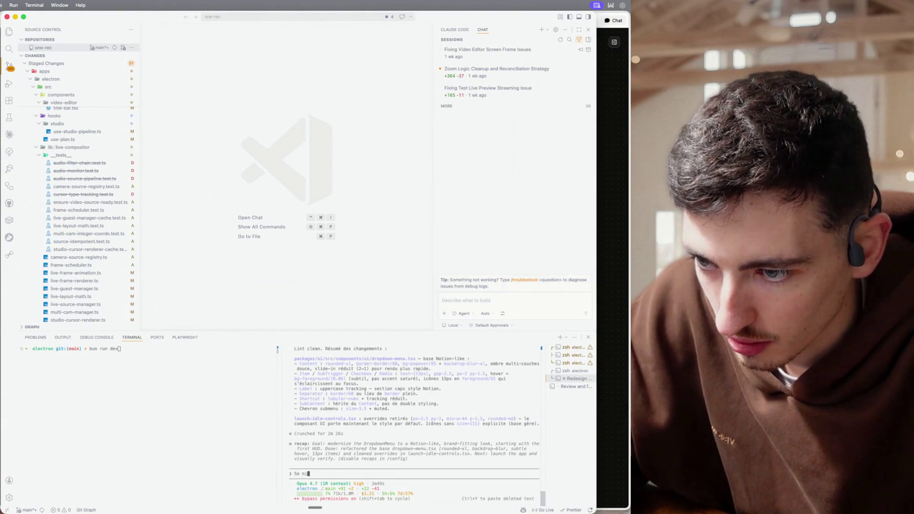
pyautogui.write('s there o')
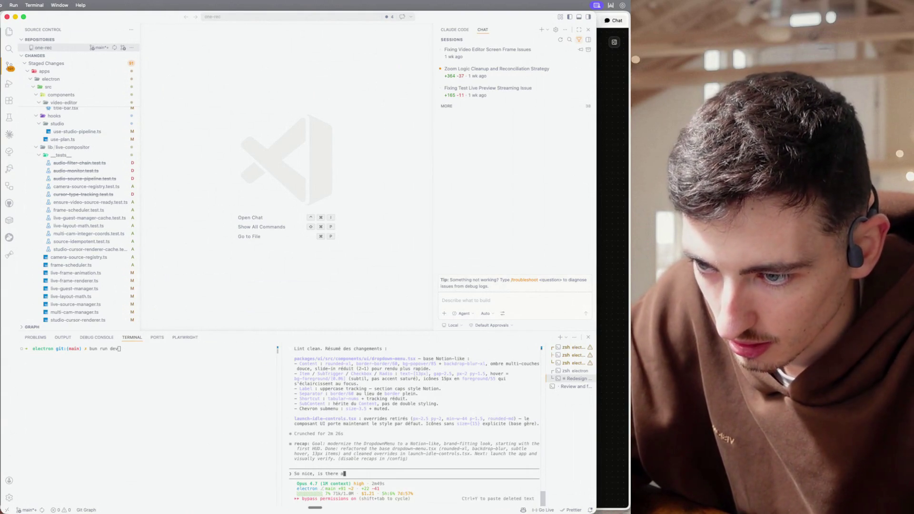
pyautogui.write('leme')
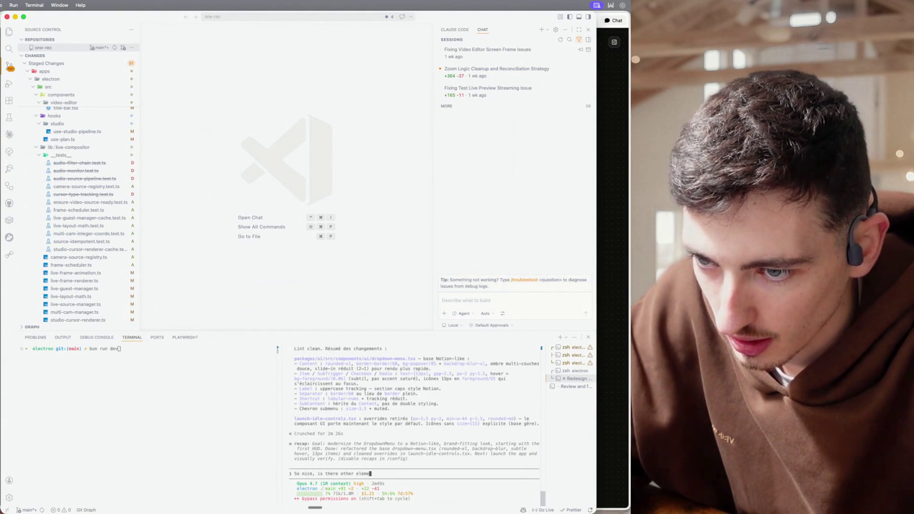
pyautogui.write('nts we shou')
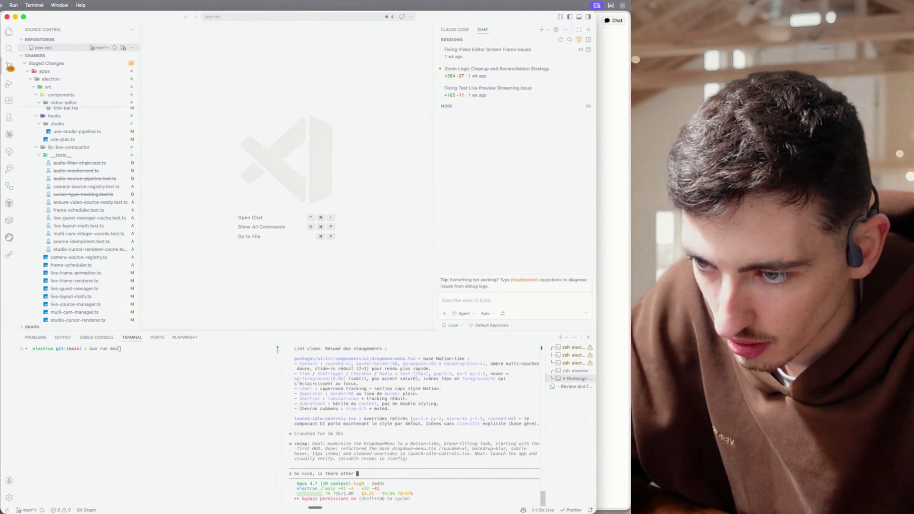
pyautogui.write('ents we should impo')
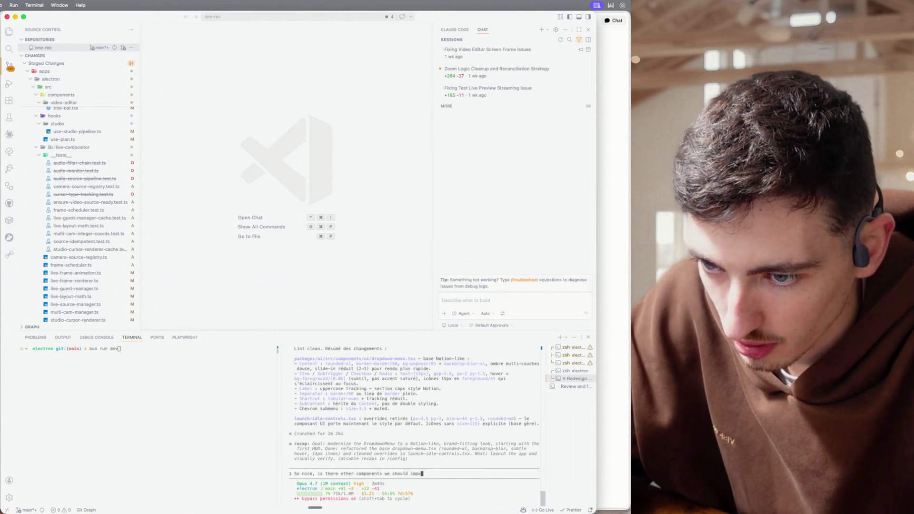
pyautogui.write('ur opinion?')
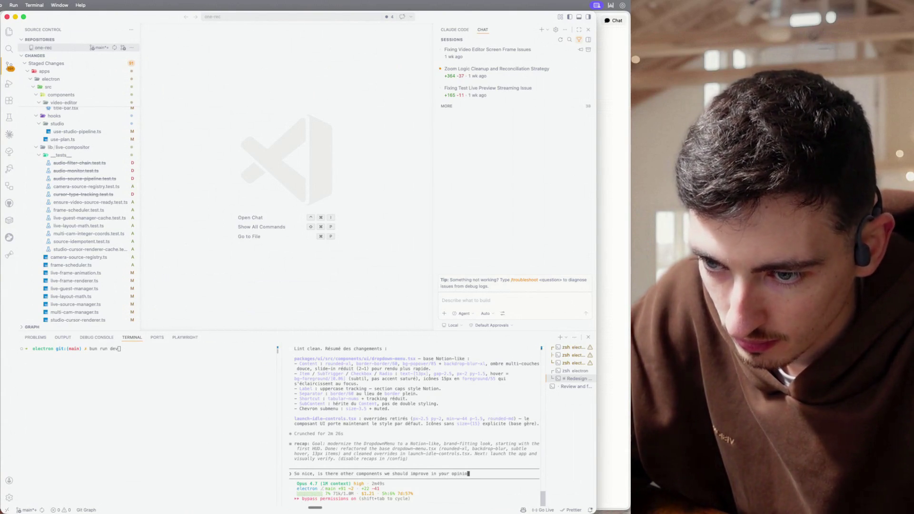
pyautogui.press('Return')
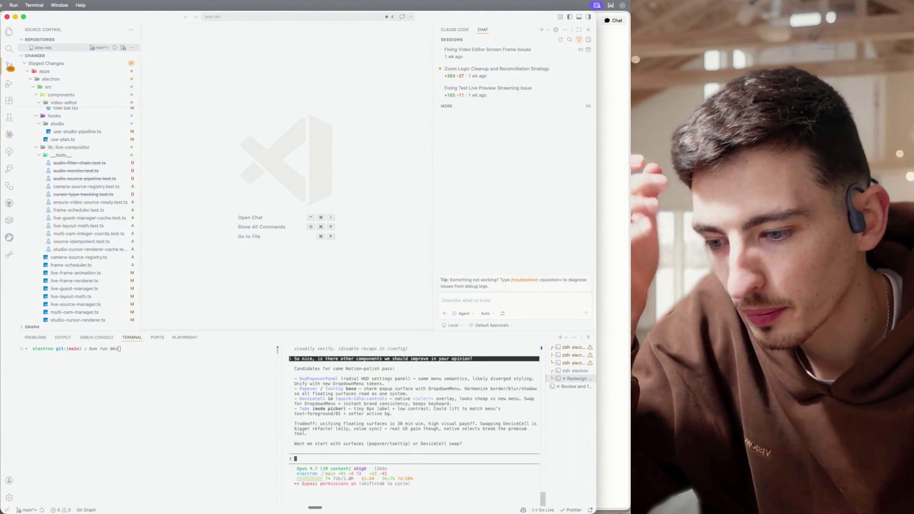
# Dictate and send a request to audit cursor smoothing and recording for Windows and Linux.
pyautogui.click(176, 390)
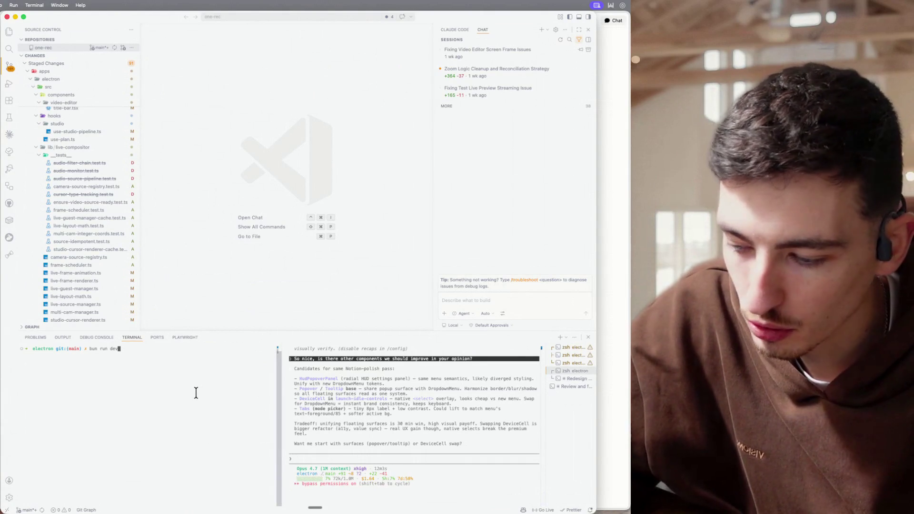
pyautogui.hotkey('ctrl', 'u')
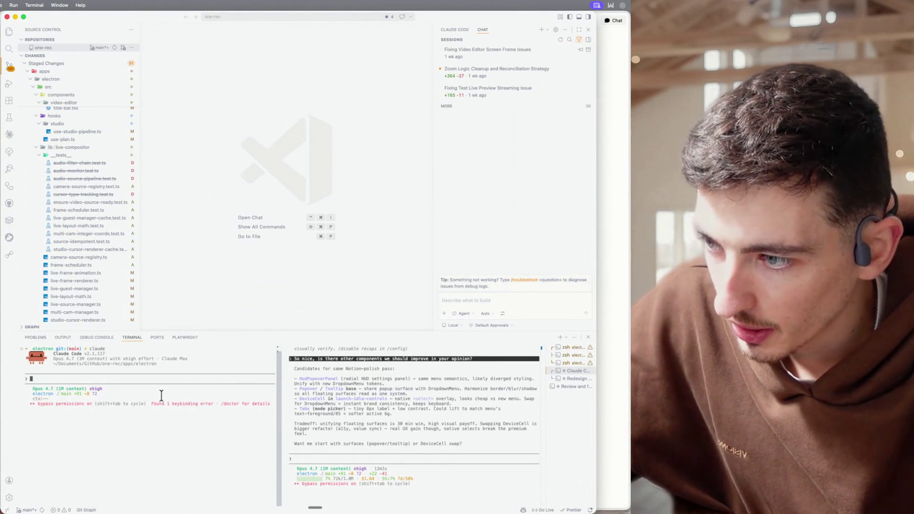
pyautogui.press('fn')
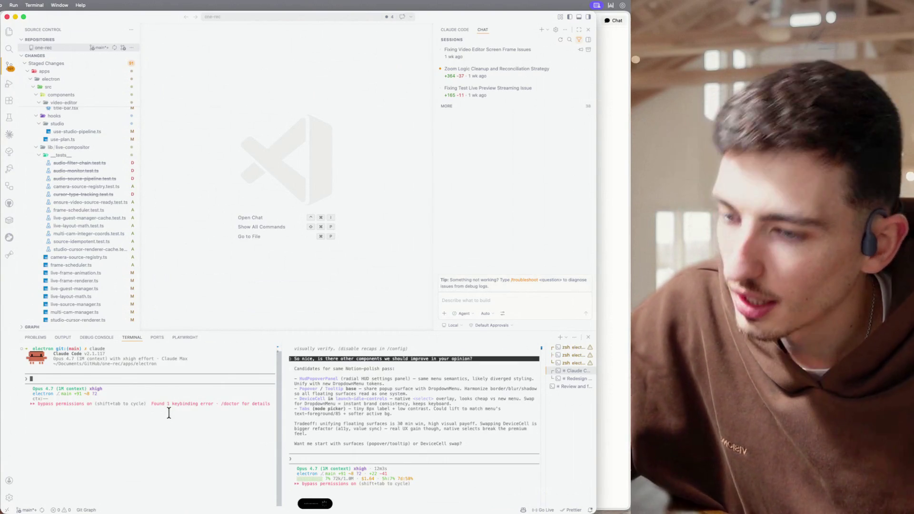
pyautogui.write('I want you to review')
pyautogui.hotkey('ctrl', 'u')
pyautogui.press('fn')
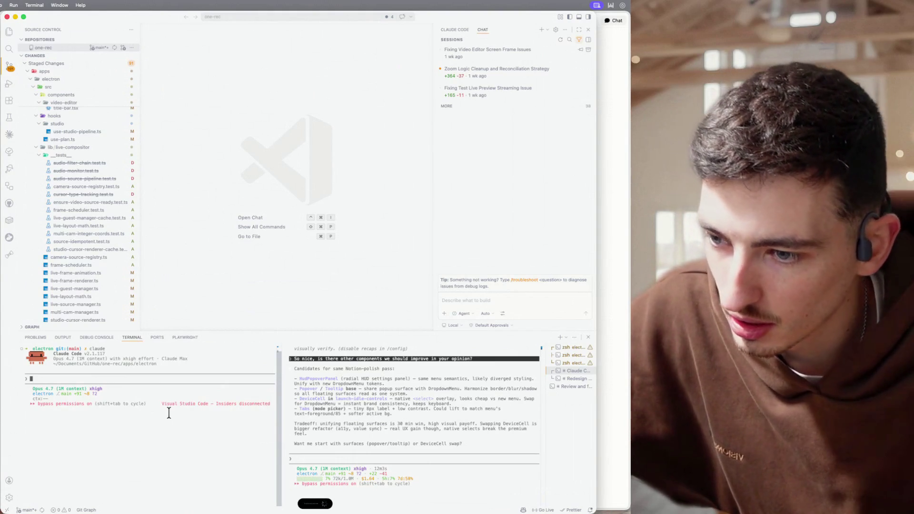
pyautogui.write('The screen recording tool with the cursor smoothing and everything is working perfectly for Mac OS but can you review that everything works also for Windows and Linux, especially the cursor smoothing? Be honest. Check that everything works for Windows and Linux too. I want you to be able to test it perfectly, catch the errors if there are any, and tell me if the cursor smoothing is working or not for now. ')
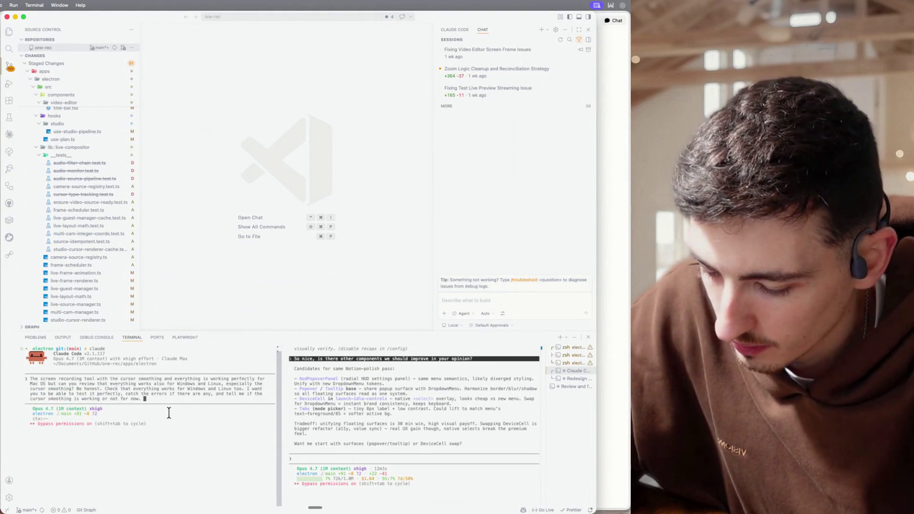
pyautogui.write('(1')
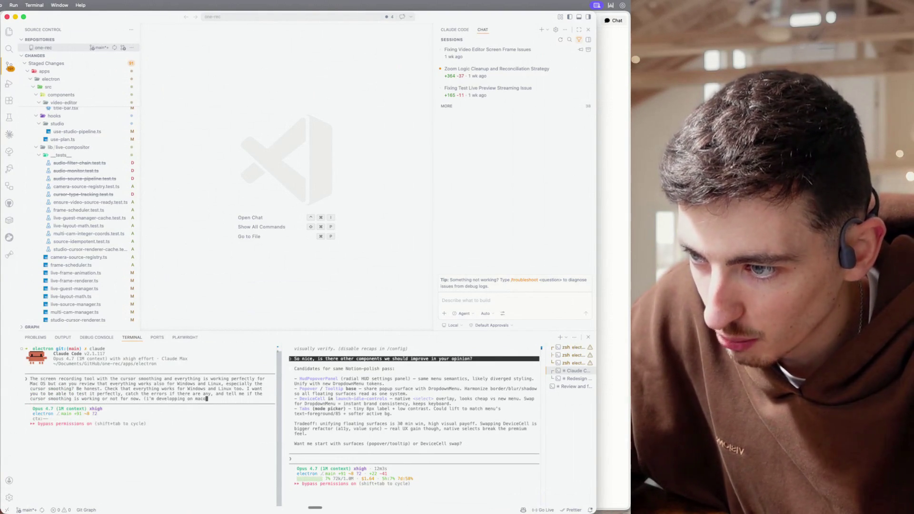
pyautogui.write(')')
pyautogui.press('Return')
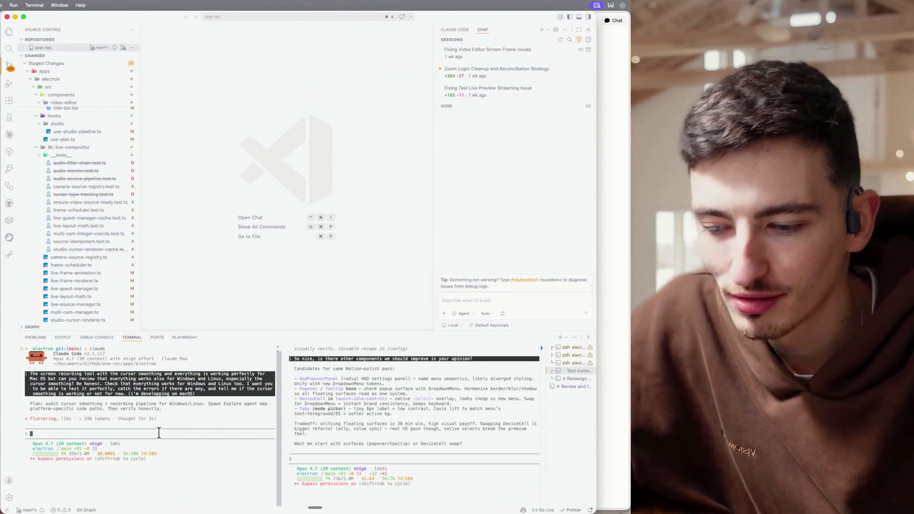
pyautogui.moveTo(596, 293); pyautogui.dragTo(619, 293)
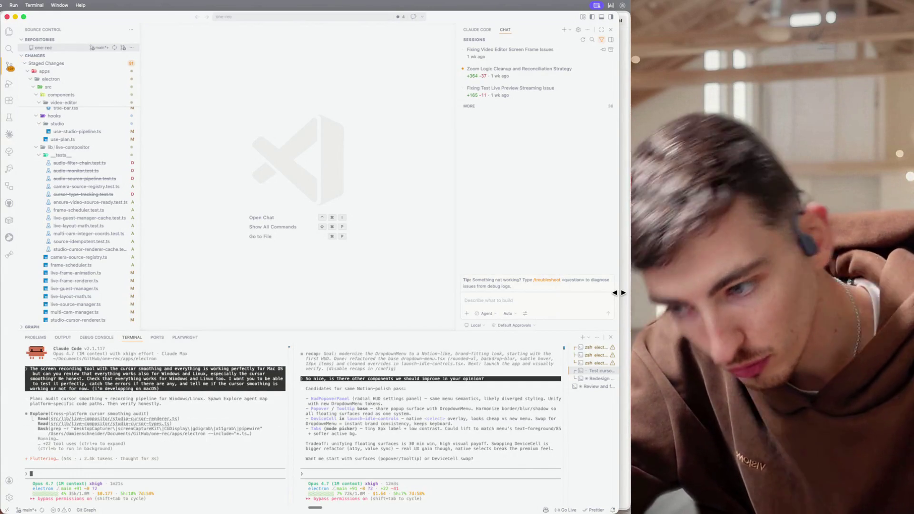
# Check the right and left terminal panes, then show all open windows in Mission Control.
pyautogui.click(390, 436)
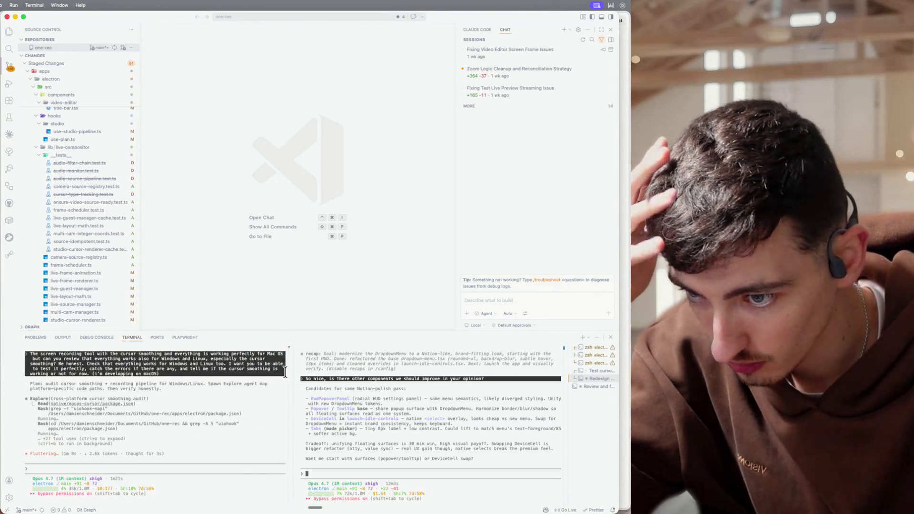
pyautogui.click(186, 445)
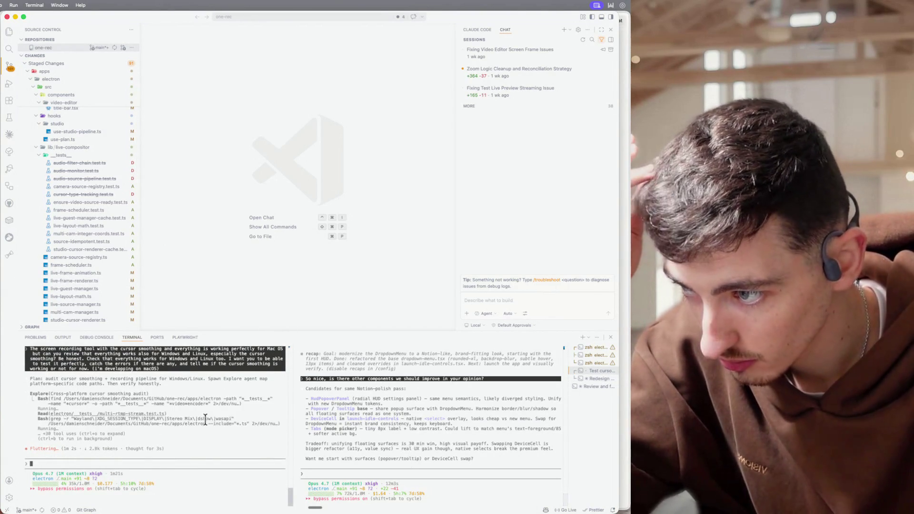
pyautogui.hotkey('ctrl', 'Up')
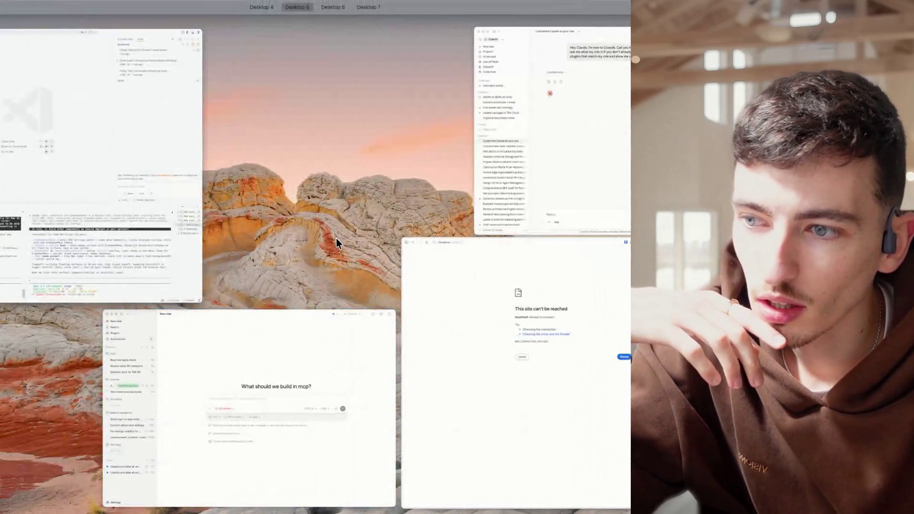
# Allow GitHub to create the branch in Codex's SEO daily improvements chat, then return to the editor.
pyautogui.click(201, 412)
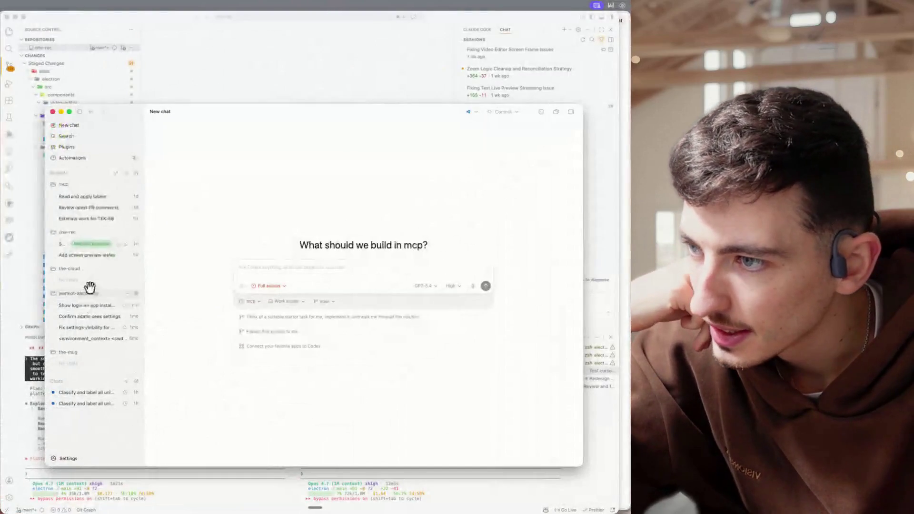
pyautogui.click(75, 245)
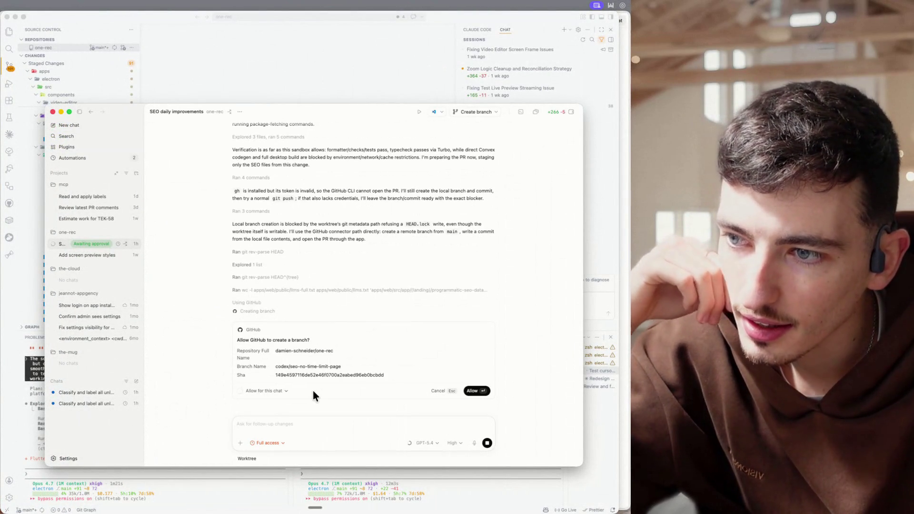
pyautogui.scroll(1, 313, 396)
pyautogui.scroll(-1, 314, 393)
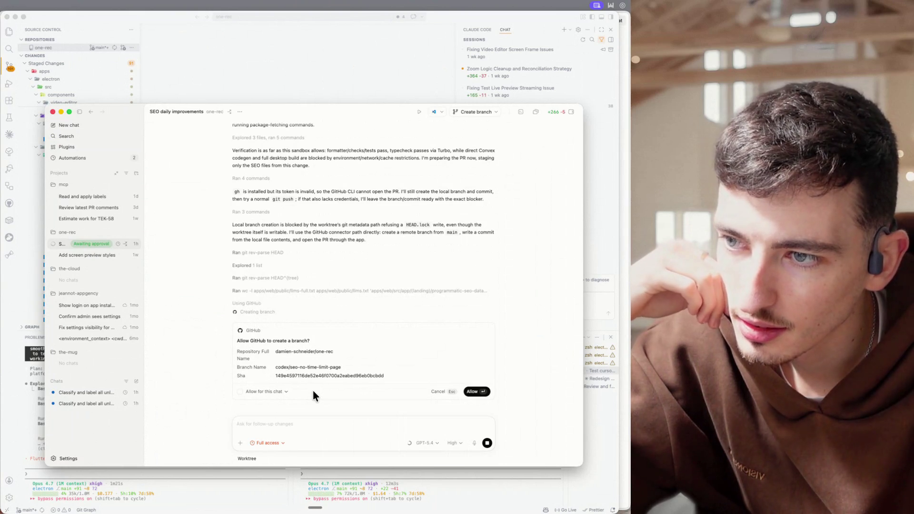
pyautogui.scroll(5, 313, 393)
pyautogui.scroll(-5, 313, 392)
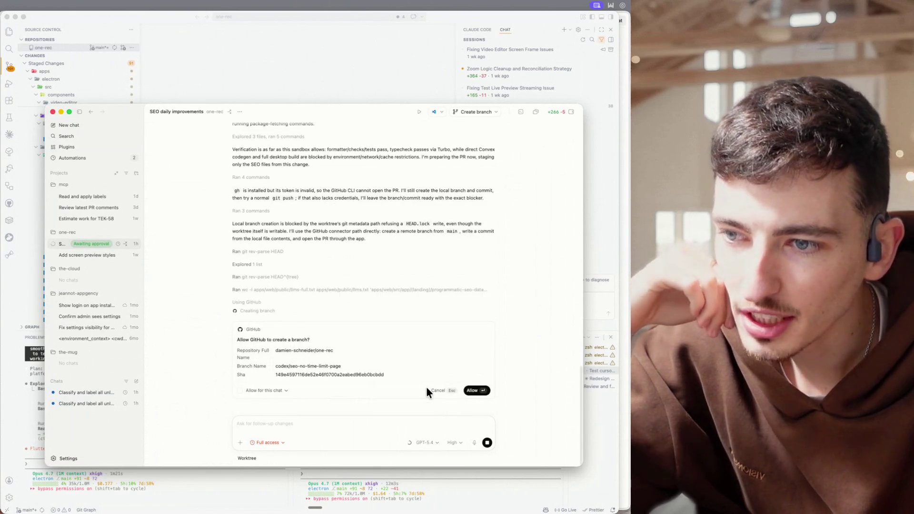
pyautogui.click(475, 390)
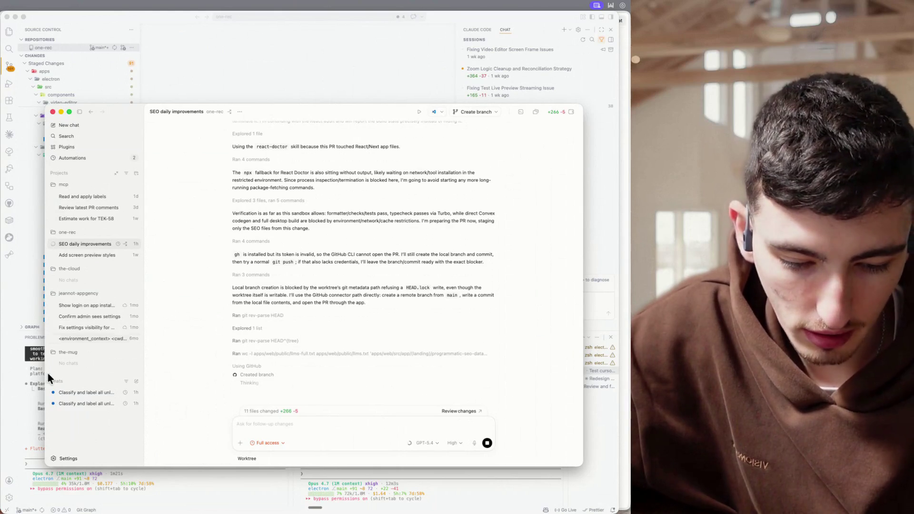
pyautogui.click(21, 404)
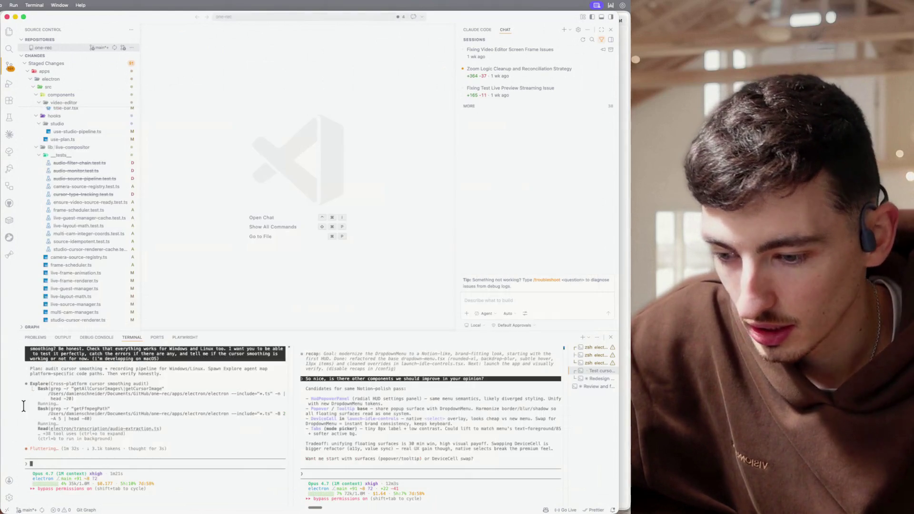
# In Chrome, close the localhost tab and open the One Rec Design System page.
pyautogui.hotkey('ctrl', 'Up')
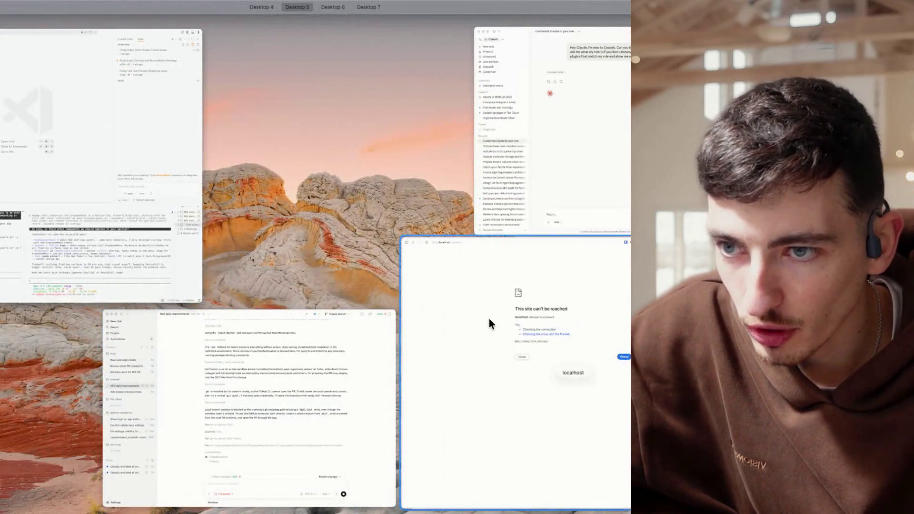
pyautogui.click(489, 318)
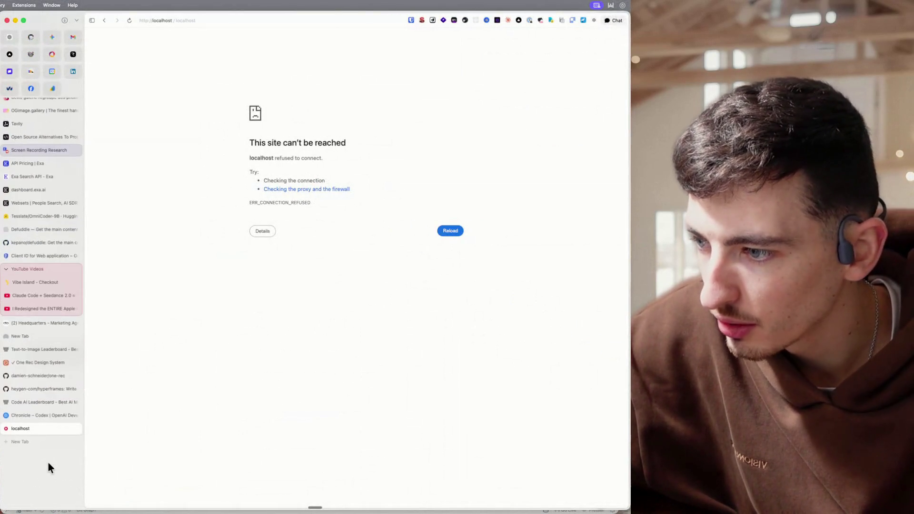
pyautogui.click(76, 446)
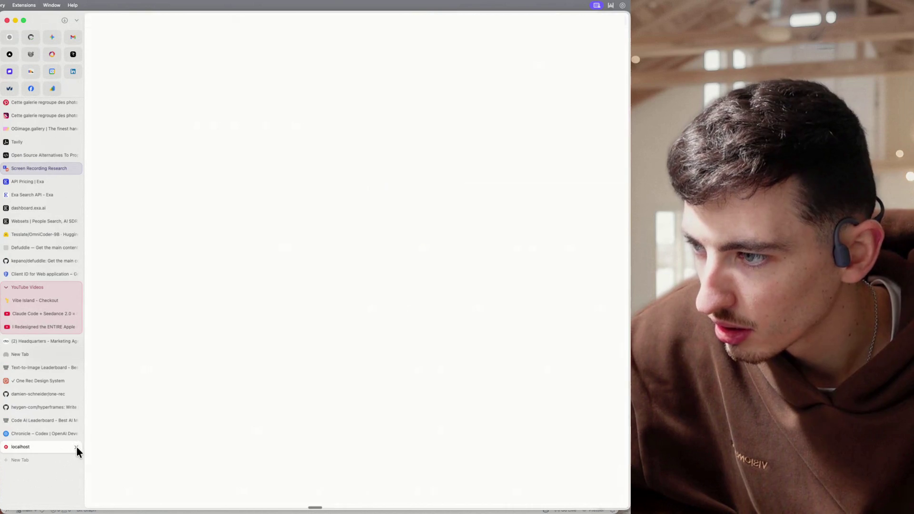
pyautogui.click(42, 381)
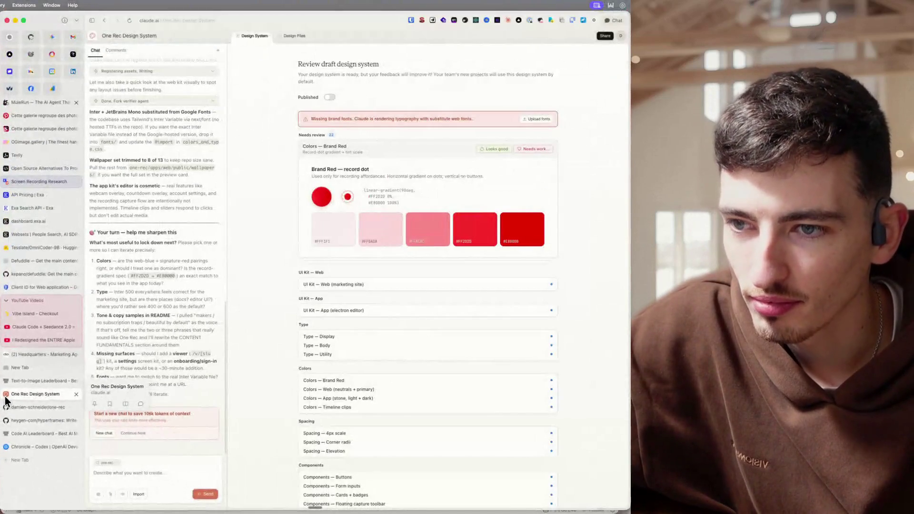
pyautogui.scroll(-5, 279, 305)
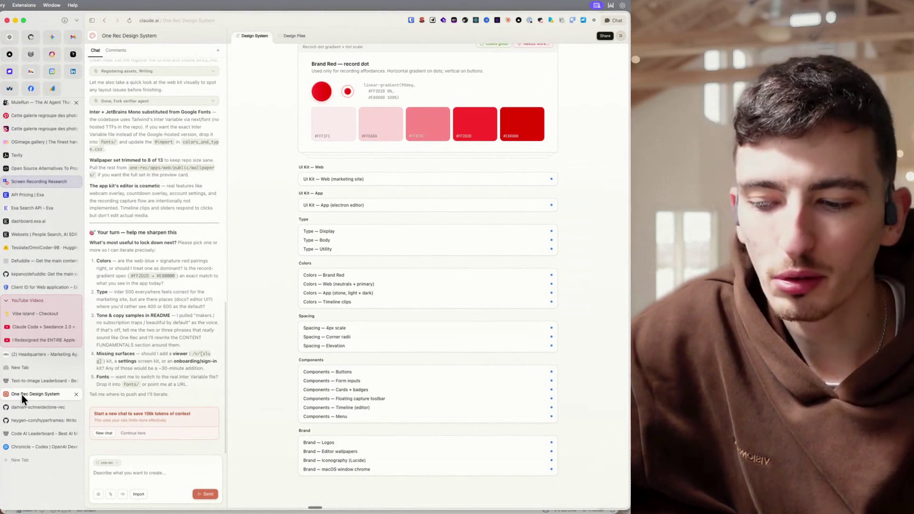
pyautogui.scroll(5, 360, 424)
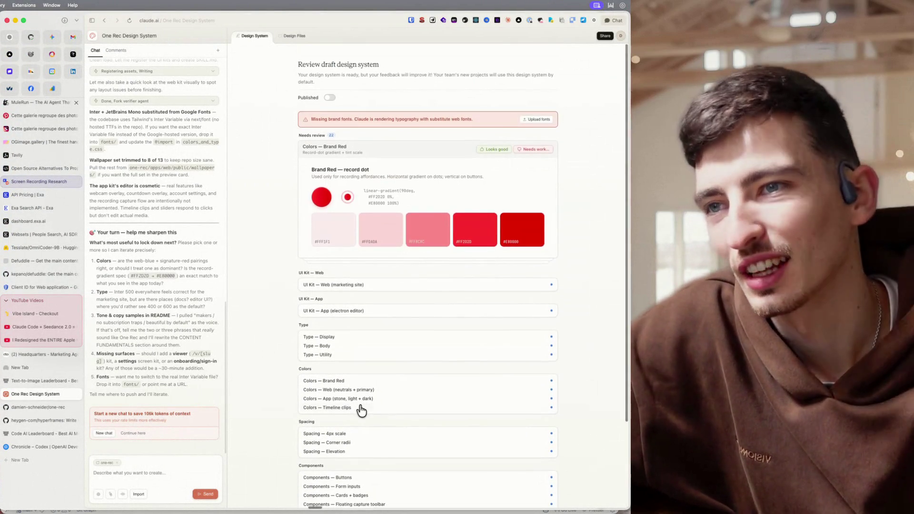
pyautogui.scroll(-3, 275, 339)
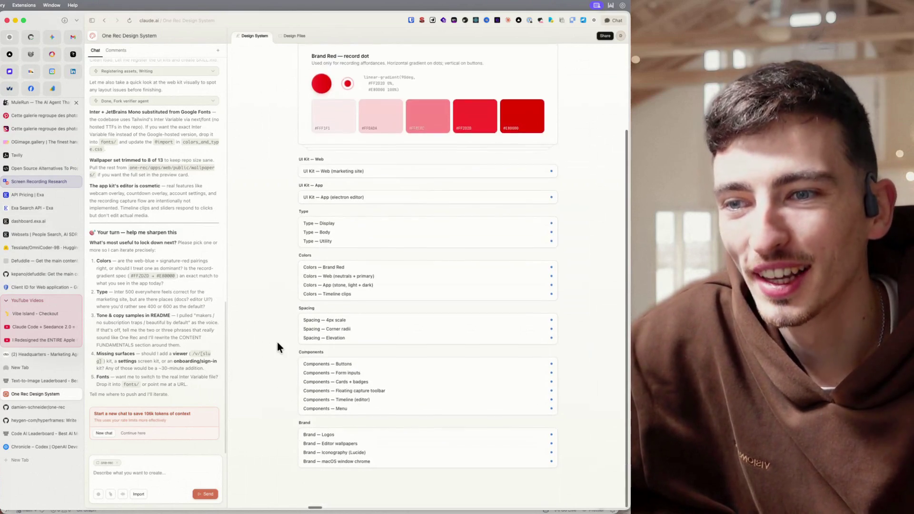
pyautogui.scroll(3, 275, 339)
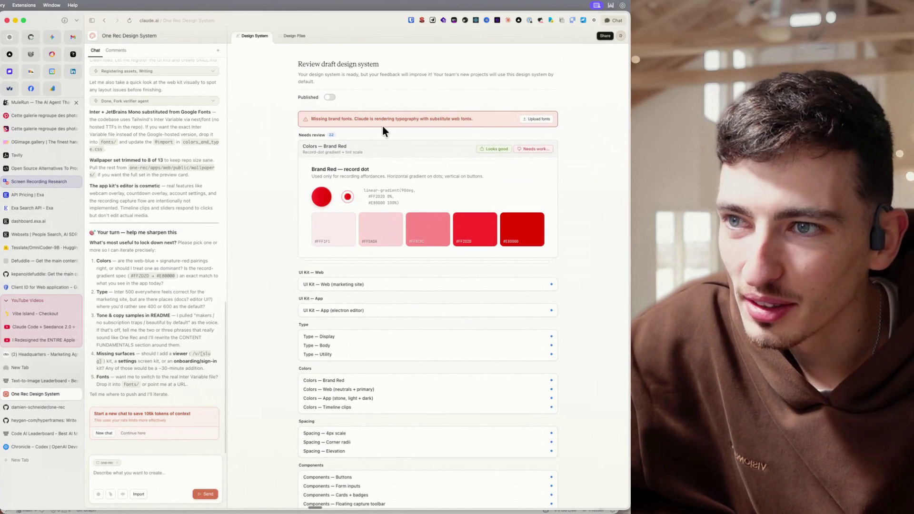
pyautogui.scroll(-1, 339, 125)
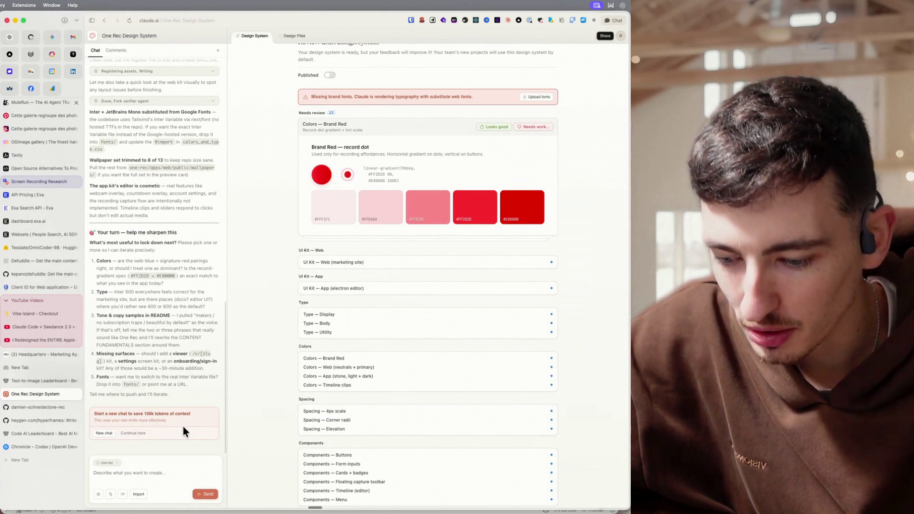
pyautogui.scroll(1, 295, 336)
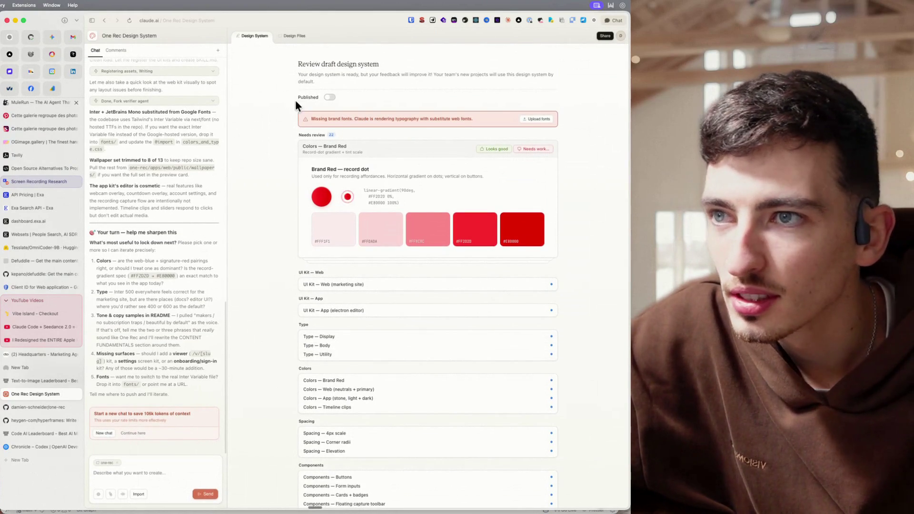
pyautogui.scroll(-3, 293, 99)
pyautogui.scroll(2, 293, 73)
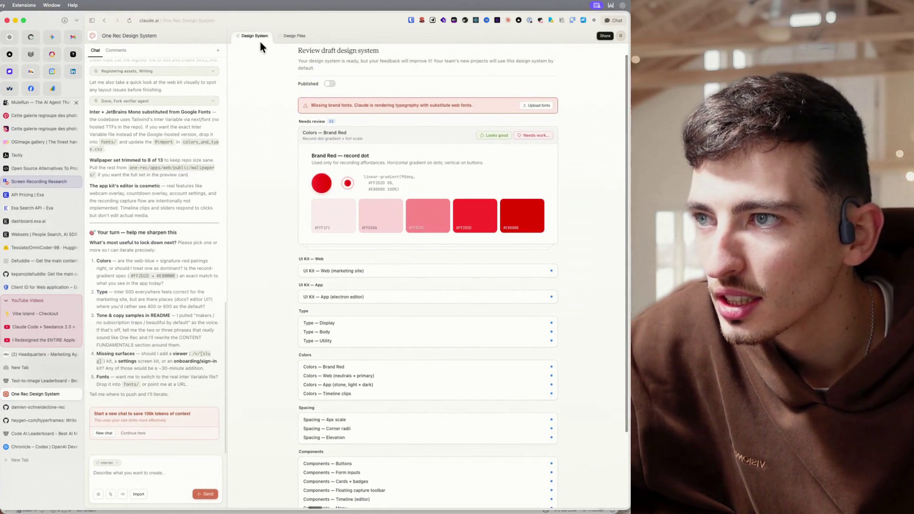
# Glance at the design system's comments and preview its colors_and_type.css file.
pyautogui.click(112, 50)
pyautogui.click(97, 50)
pyautogui.click(294, 37)
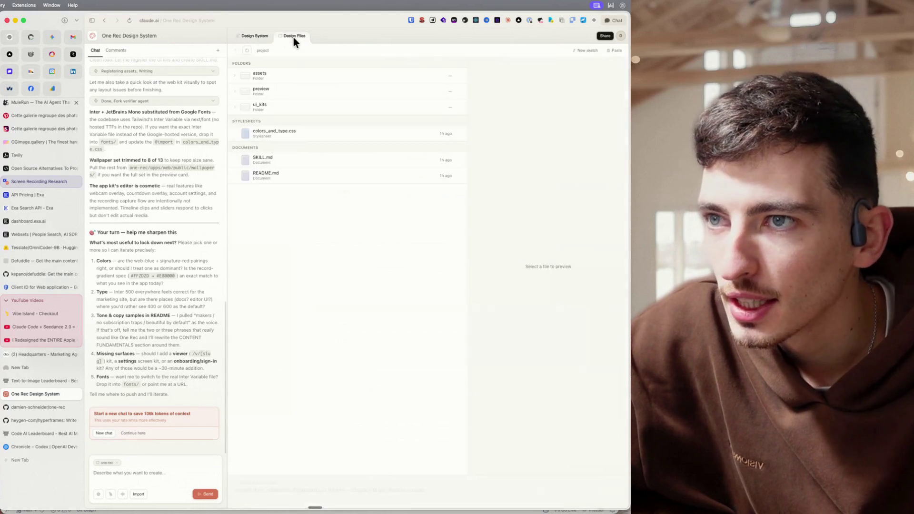
pyautogui.click(296, 134)
pyautogui.click(255, 37)
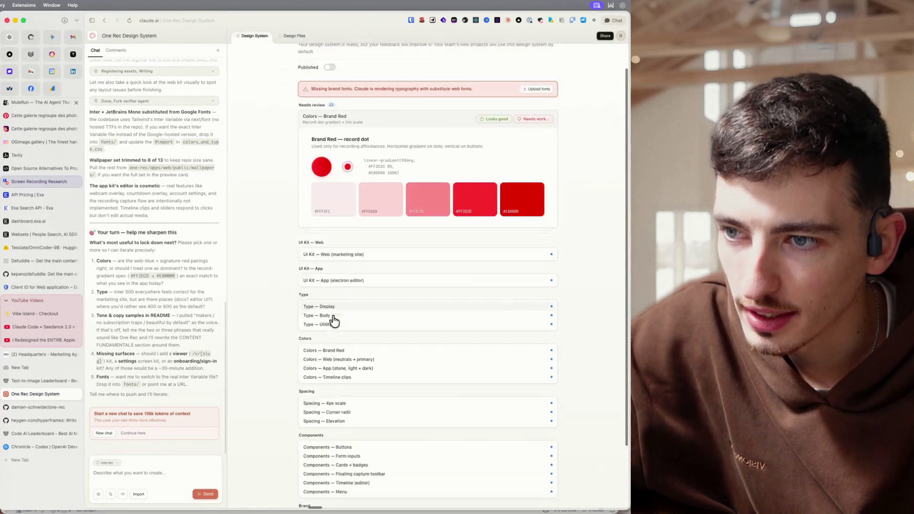
# Expand the Colors (Brand Red, Web, App, Timeline clips), Spacing and Buttons sample rows.
pyautogui.scroll(-5, 332, 315)
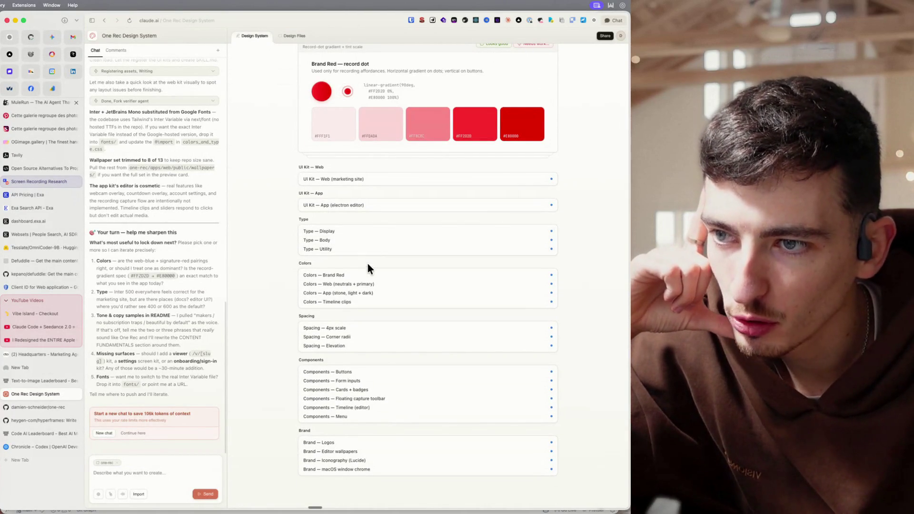
pyautogui.click(362, 278)
pyautogui.scroll(-3, 363, 344)
pyautogui.click(363, 342)
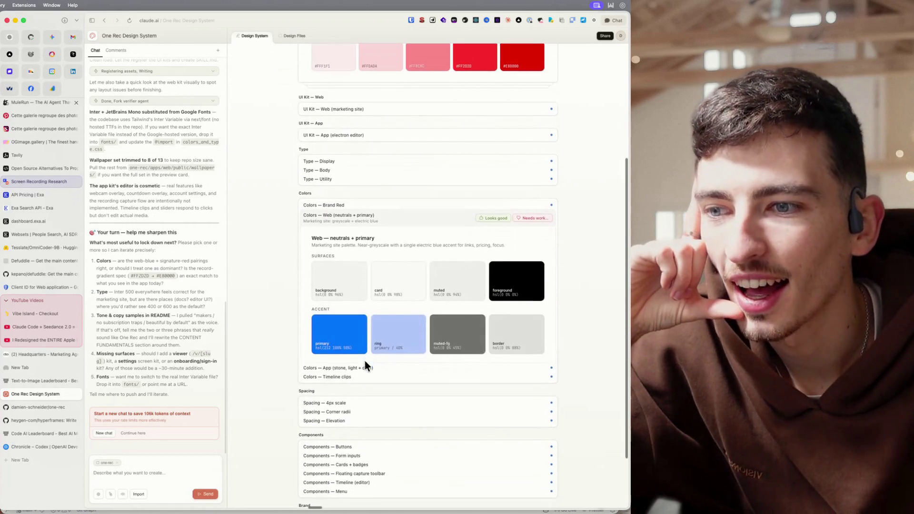
pyautogui.click(368, 356)
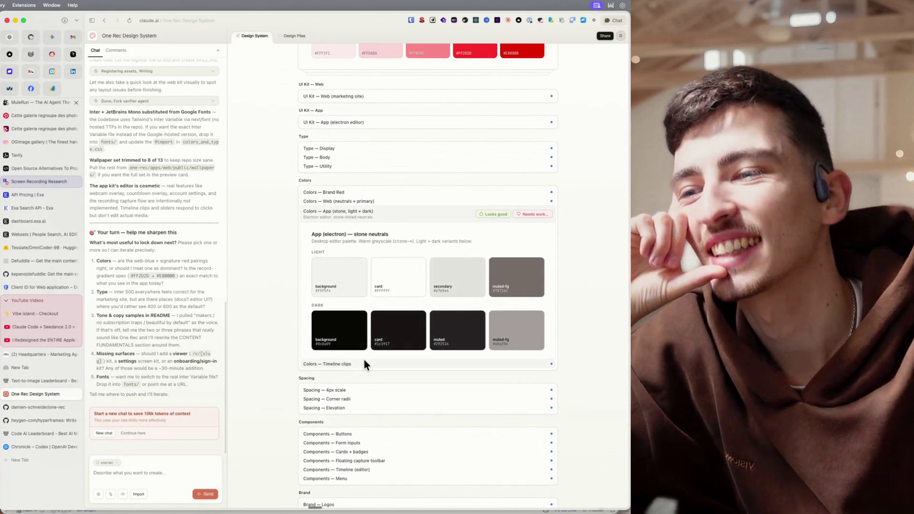
pyautogui.click(364, 363)
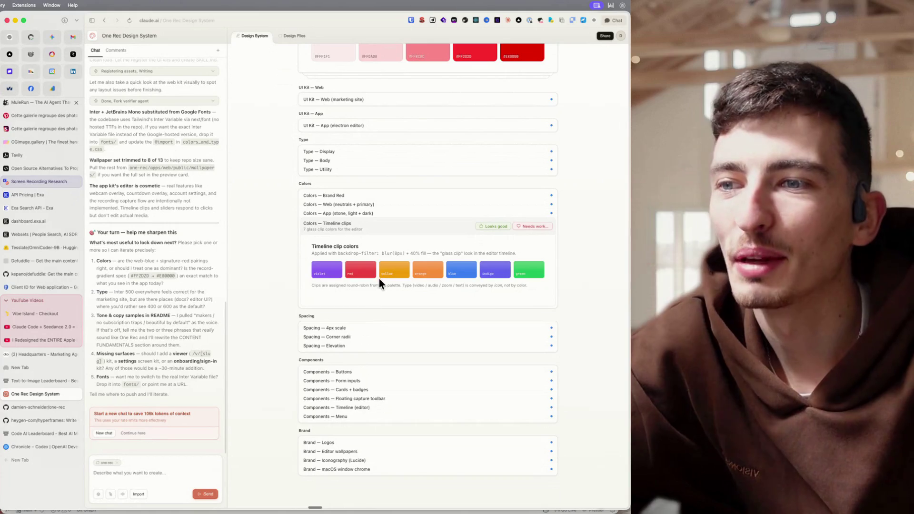
pyautogui.click(361, 329)
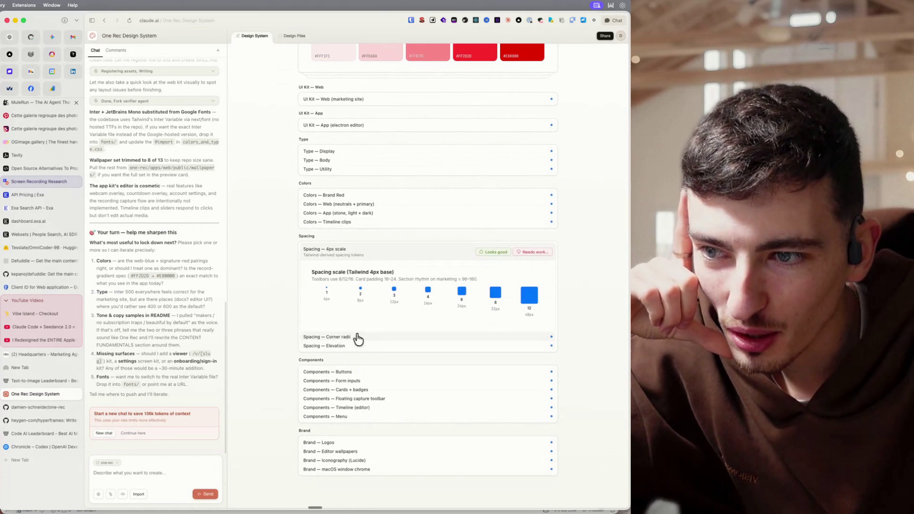
pyautogui.click(357, 337)
pyautogui.click(353, 339)
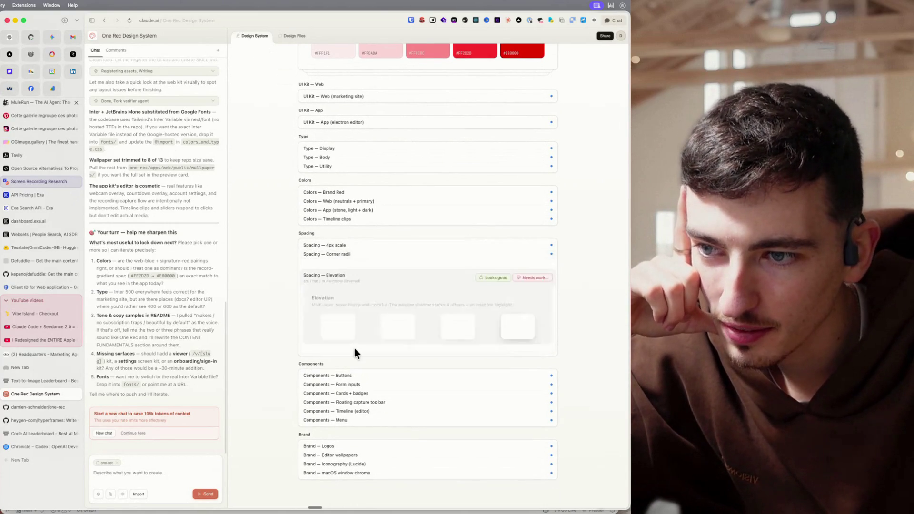
pyautogui.click(355, 375)
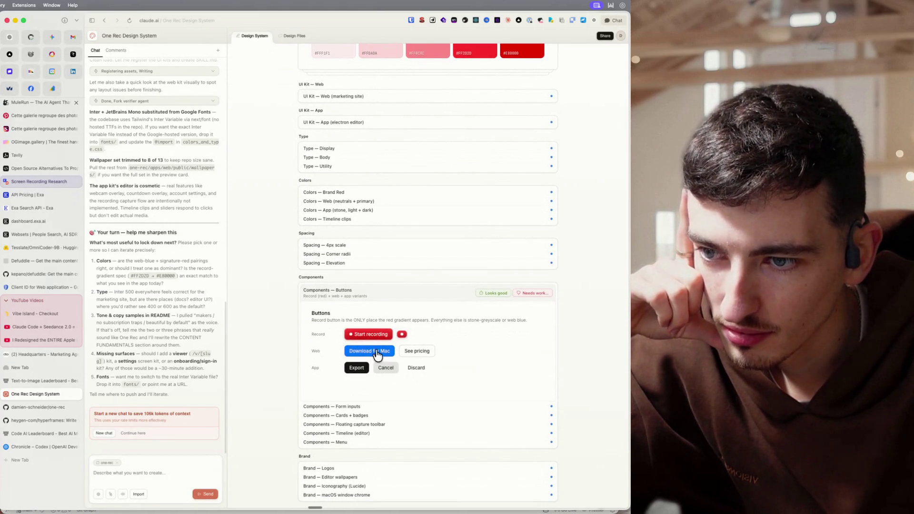
# Expand the Cards + badges, Form inputs, Buttons, Menu and Timeline (editor) component samples.
pyautogui.click(357, 393)
pyautogui.click(345, 274)
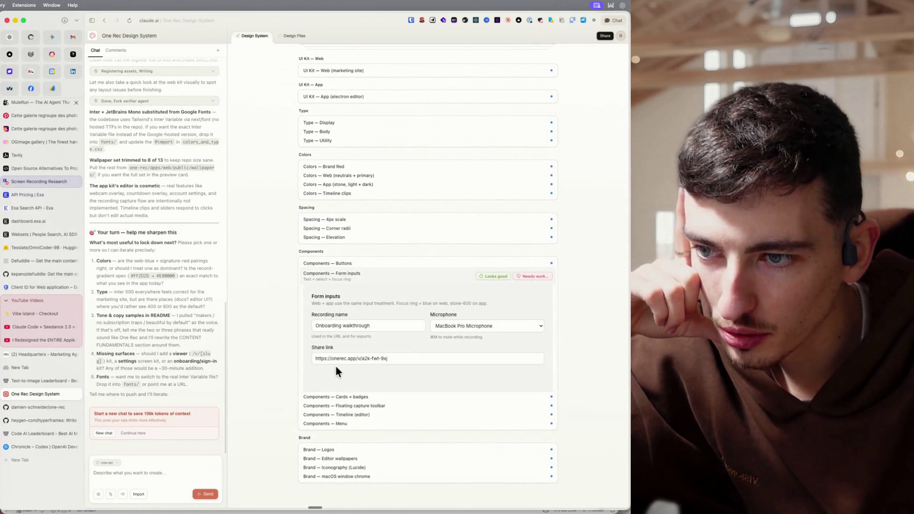
pyautogui.click(338, 262)
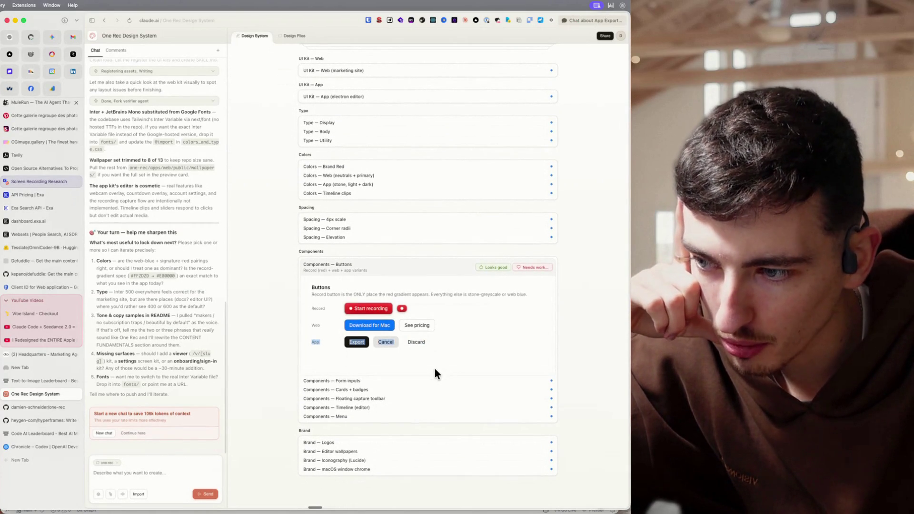
pyautogui.click(375, 417)
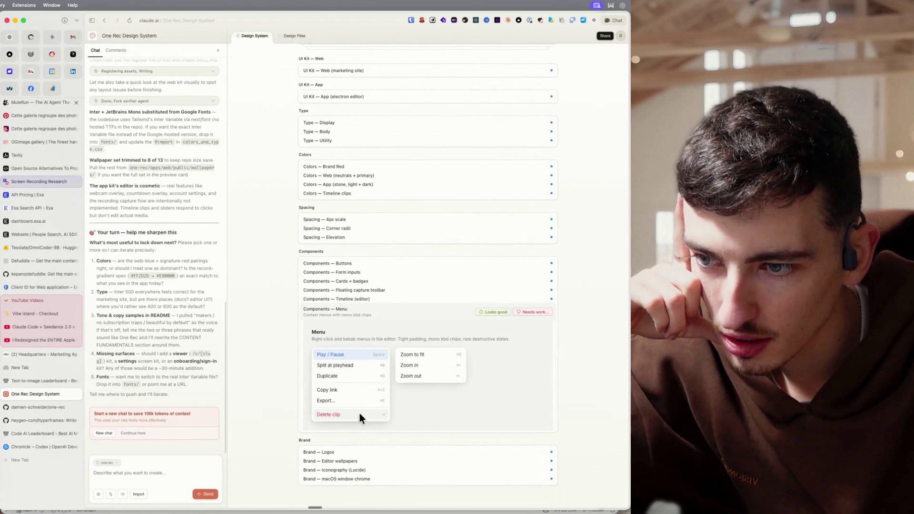
pyautogui.moveTo(312, 335); pyautogui.dragTo(494, 353)
pyautogui.click(496, 342)
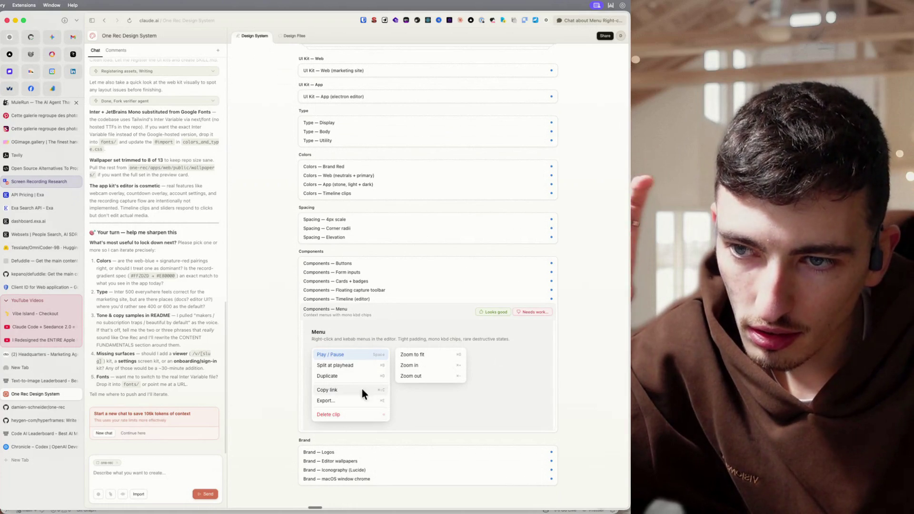
pyautogui.click(355, 300)
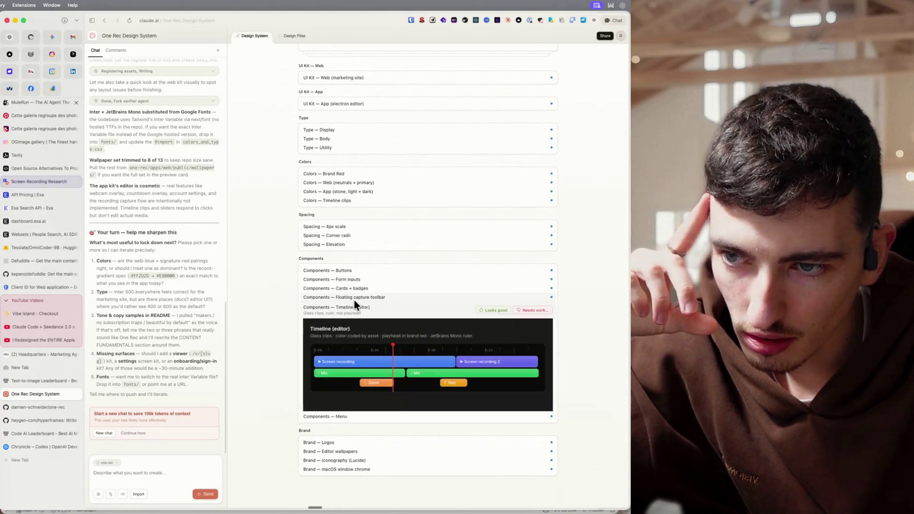
# Expand Iconography (Lucide) and macOS window chrome, then open UI Kit — App (electron editor).
pyautogui.click(339, 450)
pyautogui.click(351, 470)
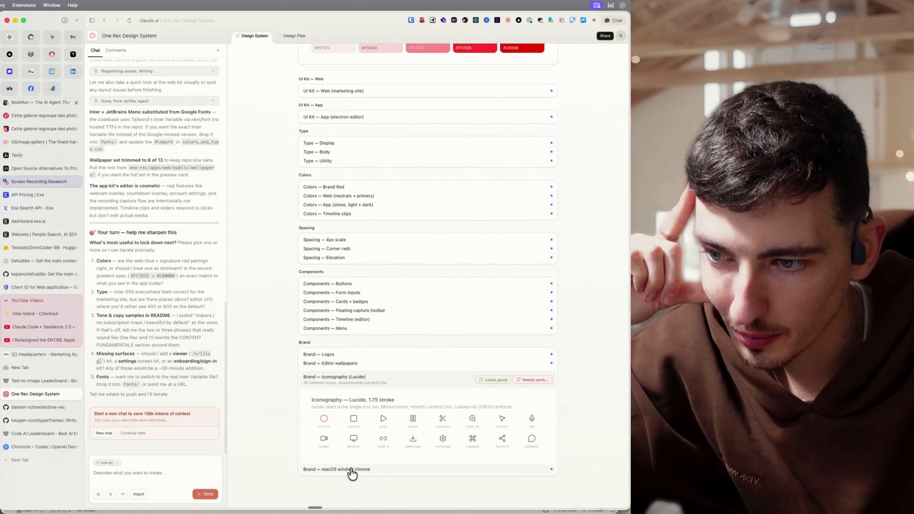
pyautogui.click(355, 471)
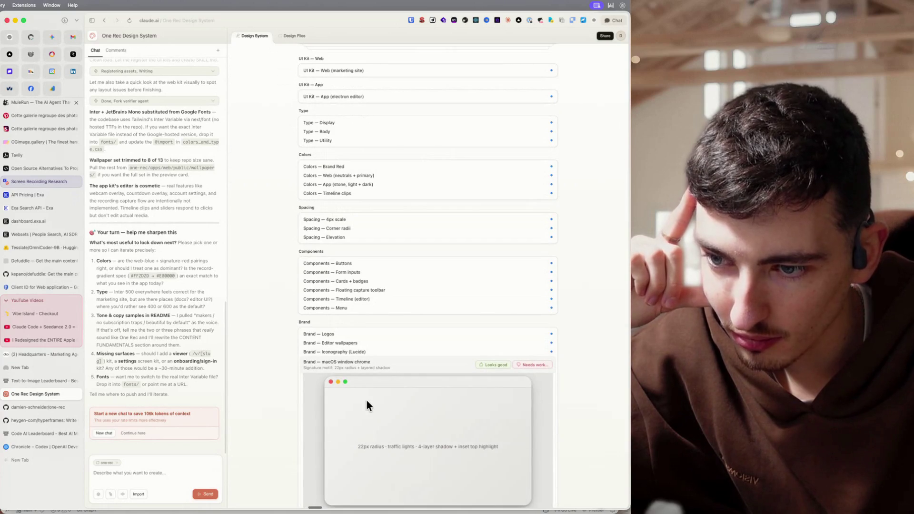
pyautogui.click(379, 320)
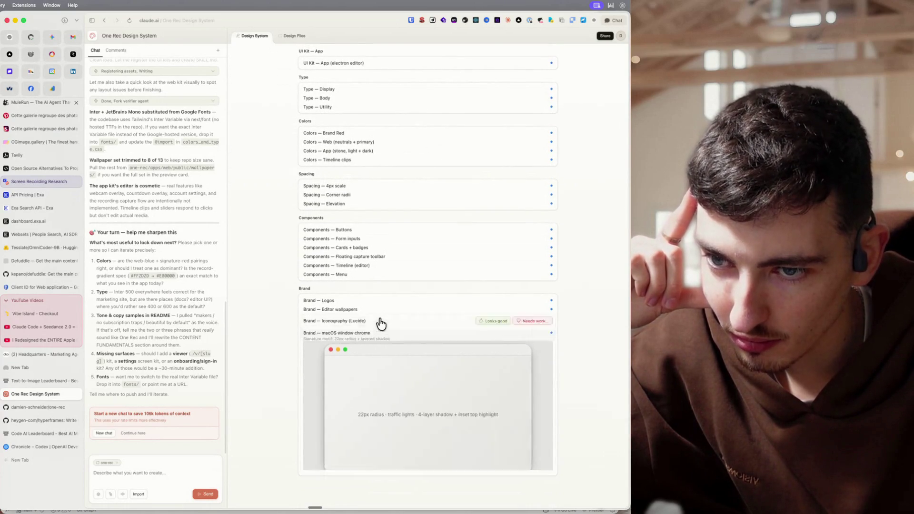
pyautogui.scroll(5, 367, 345)
pyautogui.click(367, 245)
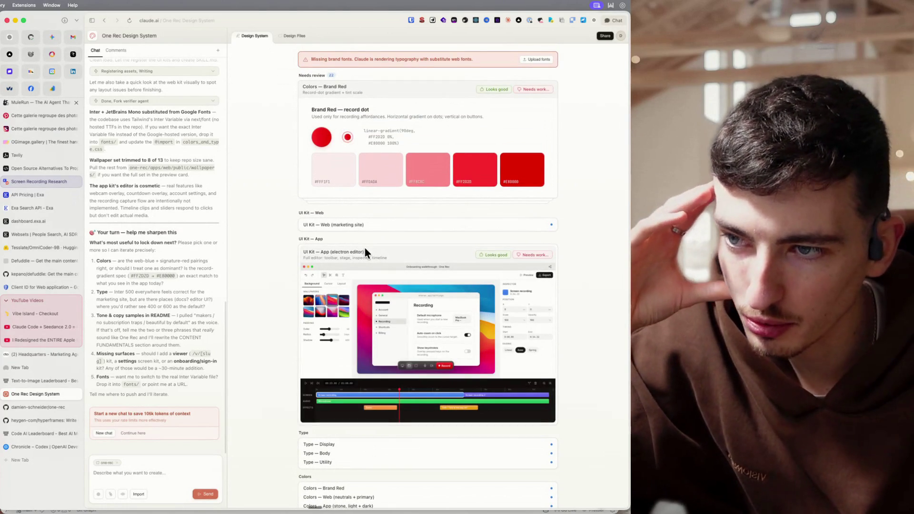
# Collapse the UI Kit — App preview, start a new claude.ai chat, and open a new browser tab.
pyautogui.click(365, 248)
pyautogui.scroll(3, 361, 272)
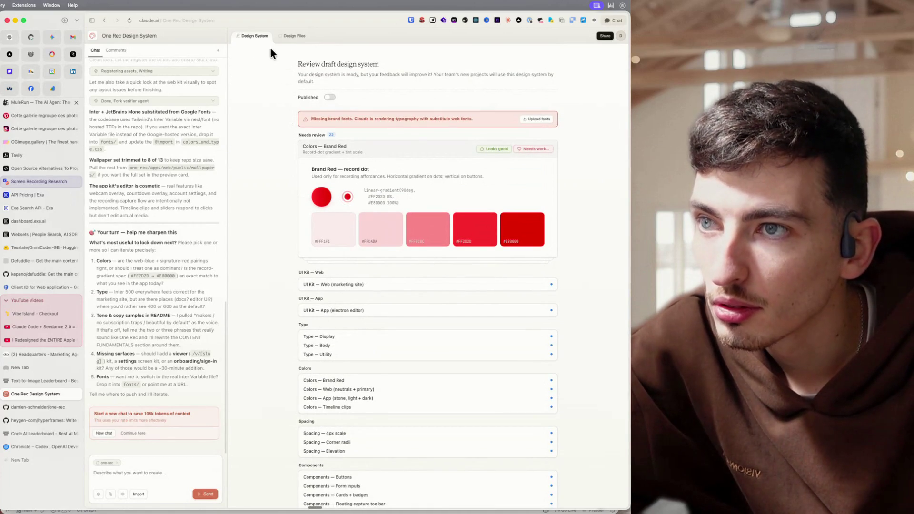
pyautogui.click(107, 433)
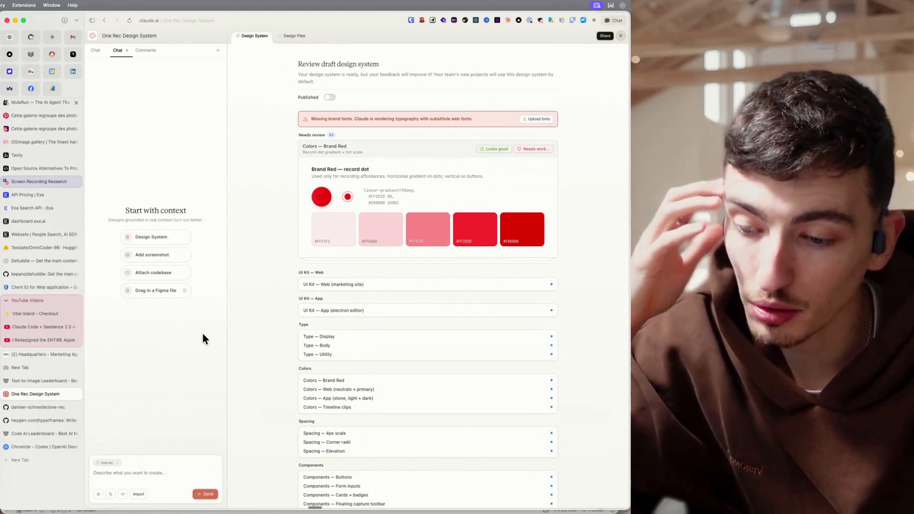
pyautogui.scroll(-1, 252, 345)
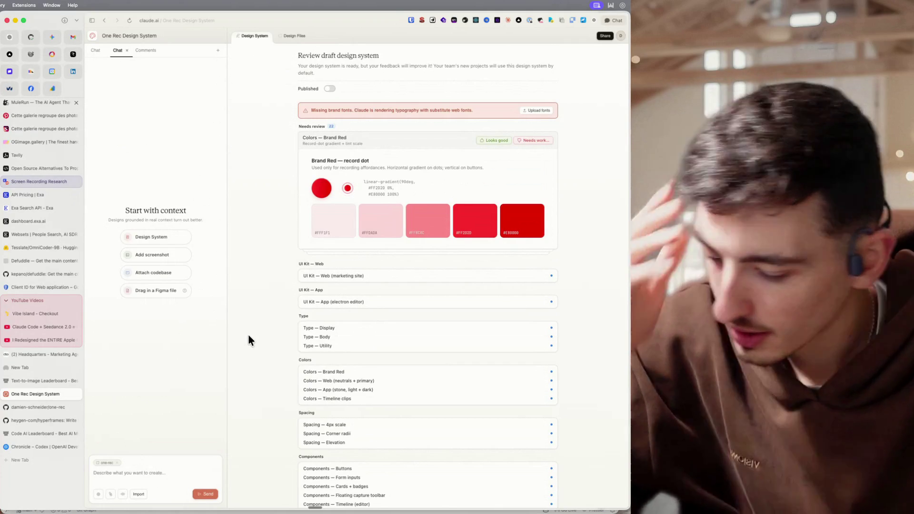
pyautogui.press('super+t')
# Search Google for 'screen recording tool for' and open Tella's homepage from the results.
pyautogui.write('in')
pyautogui.press('BackSpace')
pyautogui.press('BackSpace')
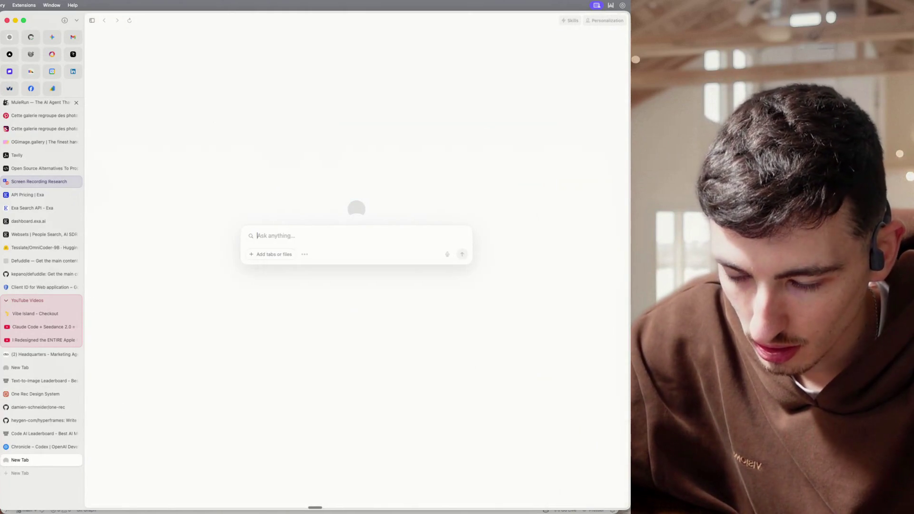
pyautogui.write('screen recording tool for')
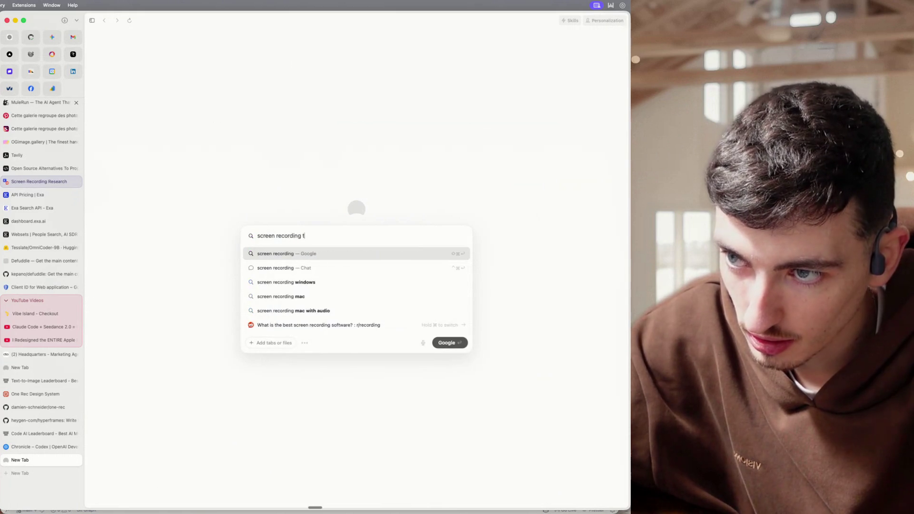
pyautogui.press('Return')
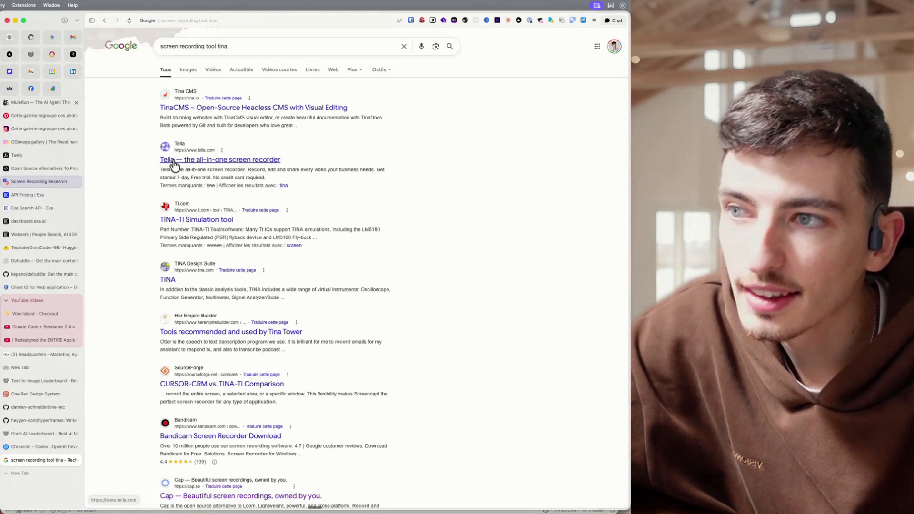
pyautogui.click(174, 162)
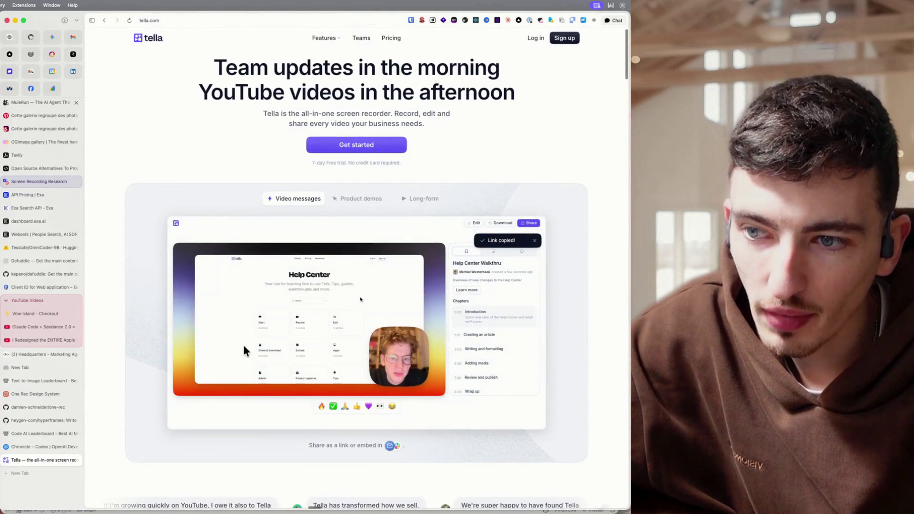
# In the 'Record the way you want' demo, move the camera bubble lower right and switch to Screen only.
pyautogui.scroll(-2, 244, 351)
pyautogui.scroll(3, 265, 376)
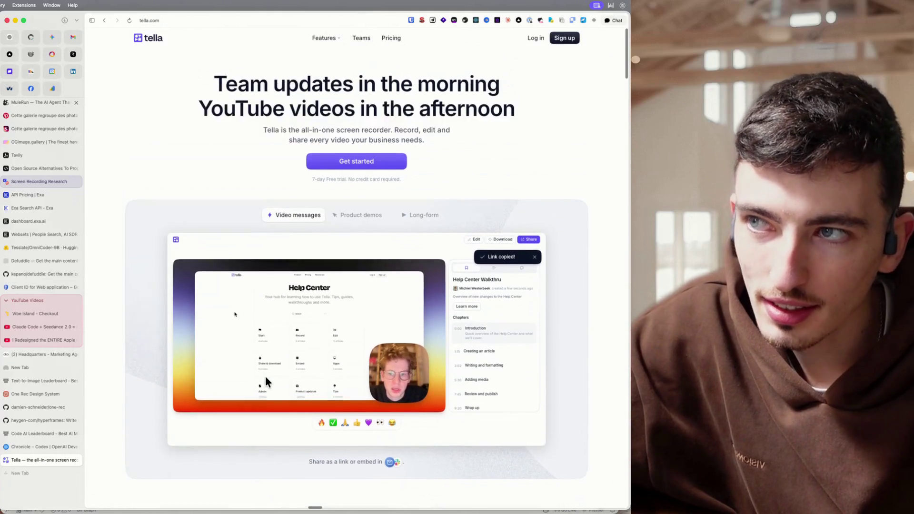
pyautogui.scroll(-10, 193, 270)
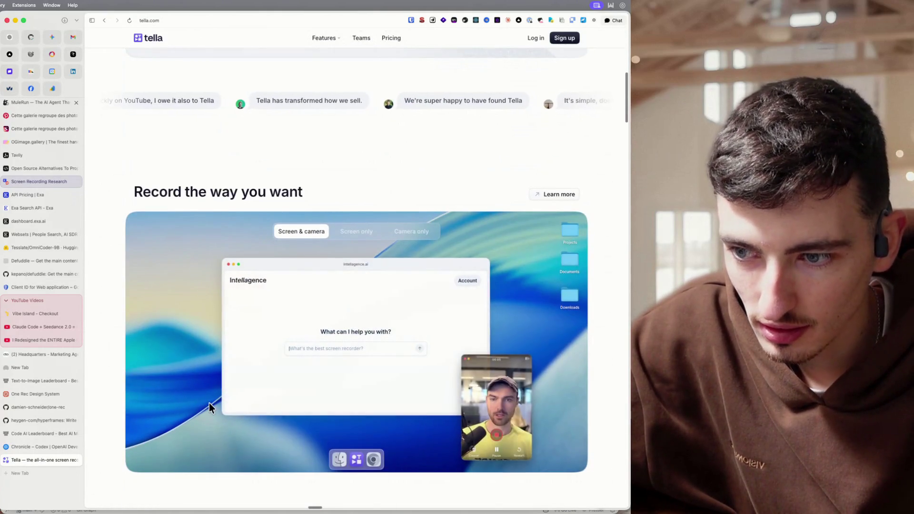
pyautogui.scroll(-1, 210, 403)
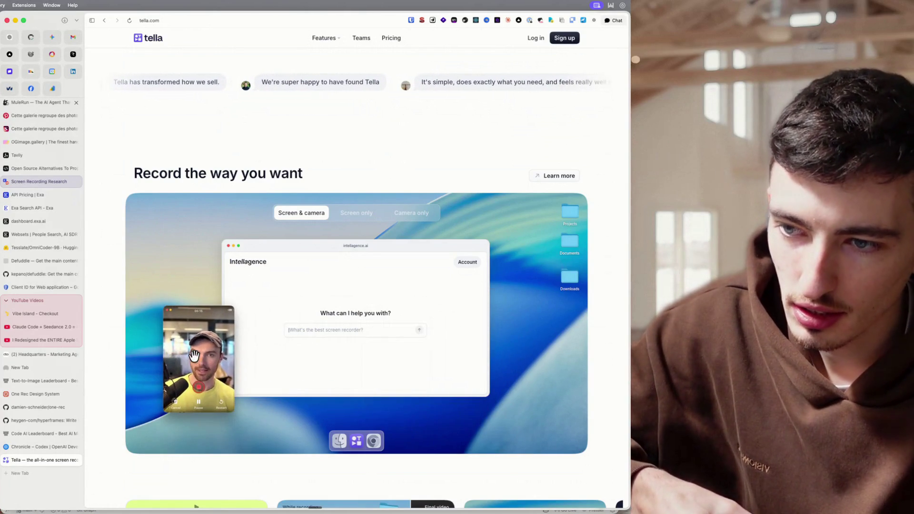
pyautogui.tripleClick(359, 315)
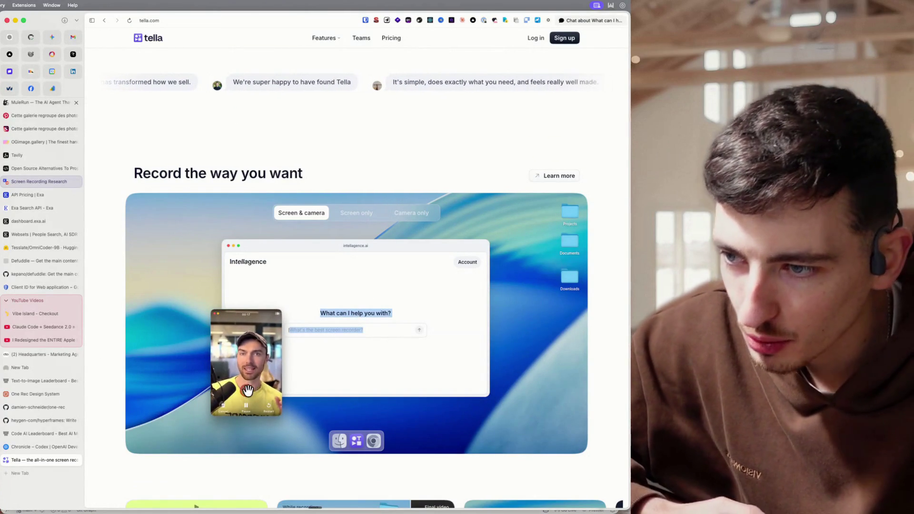
pyautogui.moveTo(243, 347); pyautogui.dragTo(526, 367)
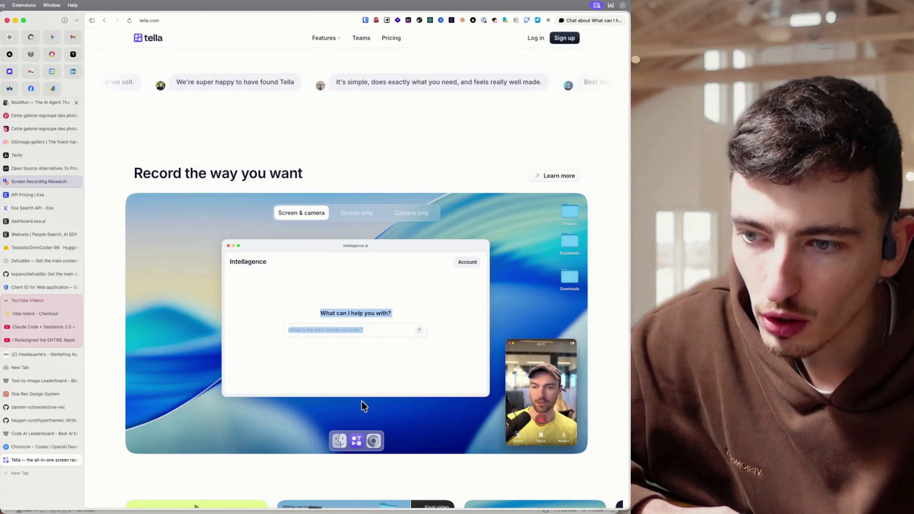
pyautogui.click(349, 216)
pyautogui.moveTo(549, 359); pyautogui.dragTo(487, 354)
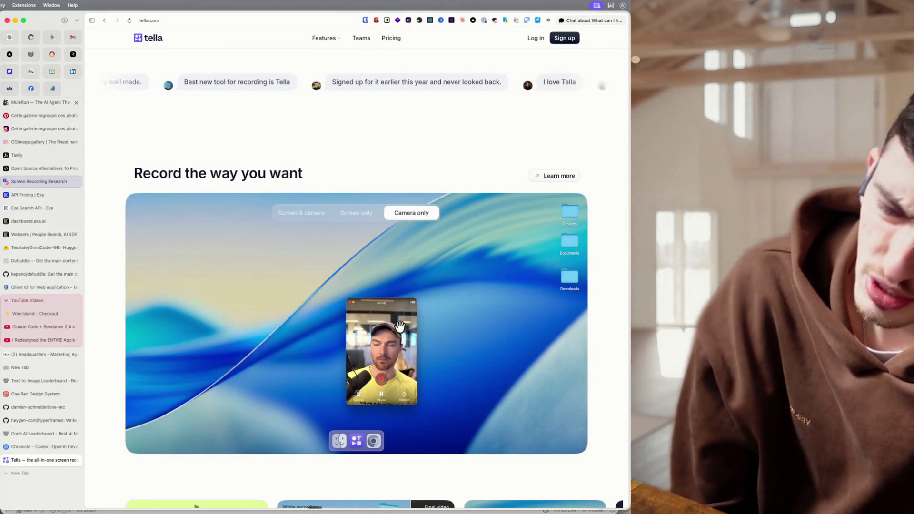
# Browse Tella's feature carousel, sliding it left and right.
pyautogui.scroll(-8, 304, 276)
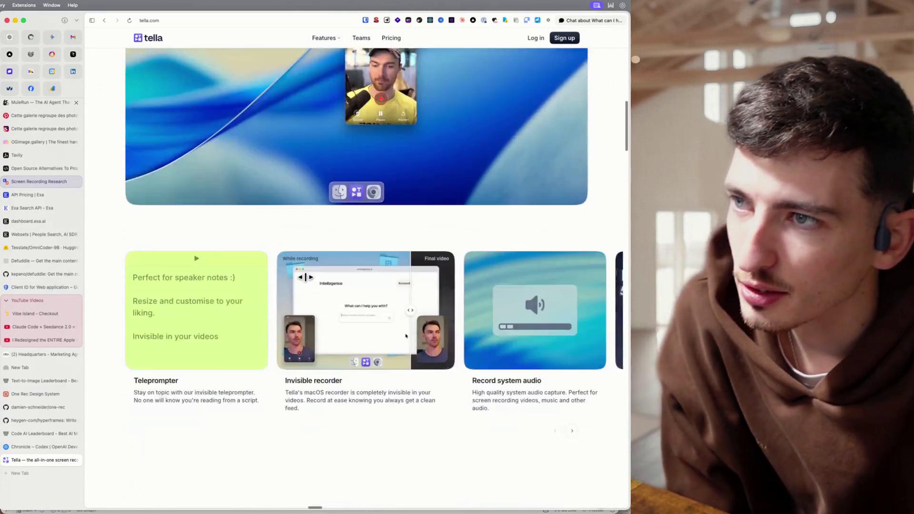
pyautogui.scroll(1, 305, 278)
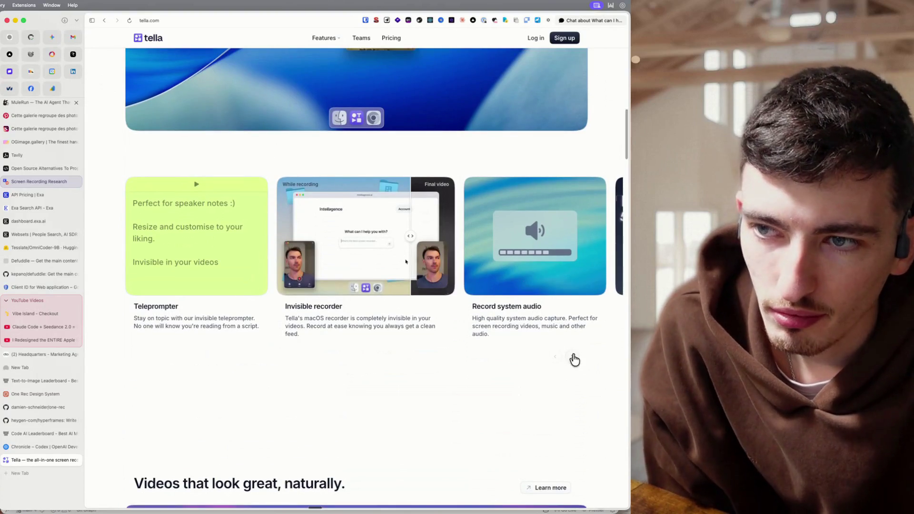
pyautogui.hscroll(8, 407, 261)
pyautogui.hscroll(-8, 406, 261)
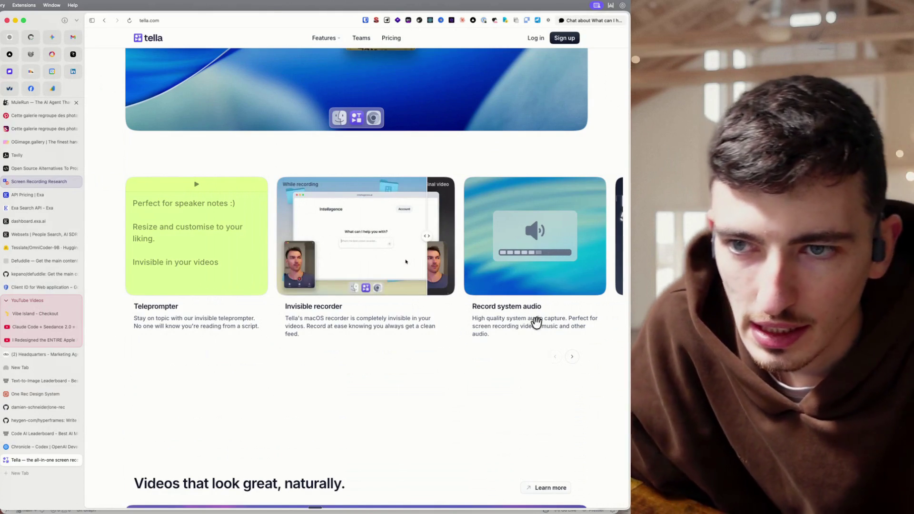
pyautogui.hscroll(2, 556, 275)
pyautogui.hscroll(10, 554, 273)
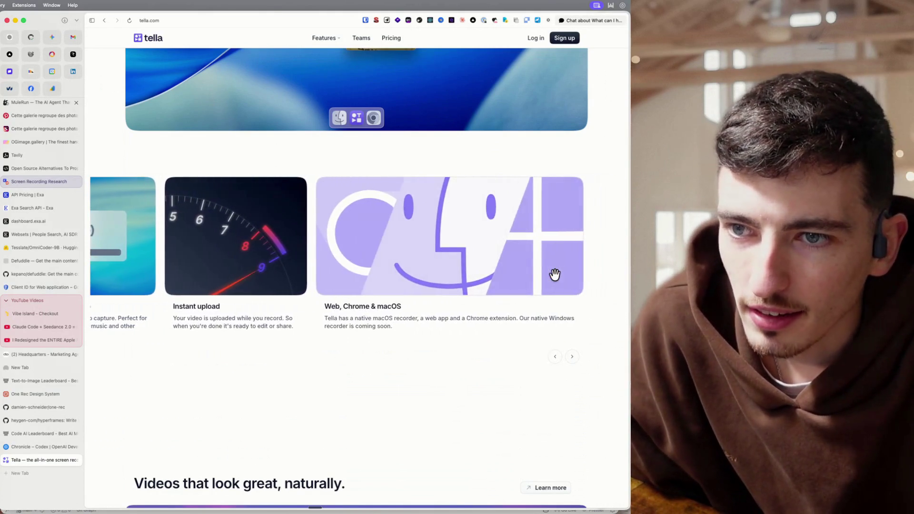
# Scroll down through the homepage's feature and editing sections, then back to the top.
pyautogui.scroll(-6, 384, 382)
pyautogui.scroll(-5, 404, 384)
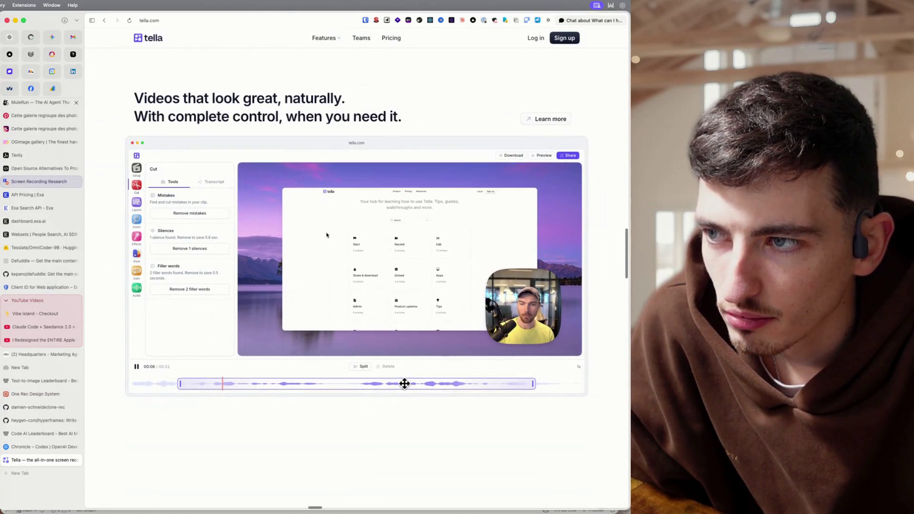
pyautogui.scroll(-3, 357, 286)
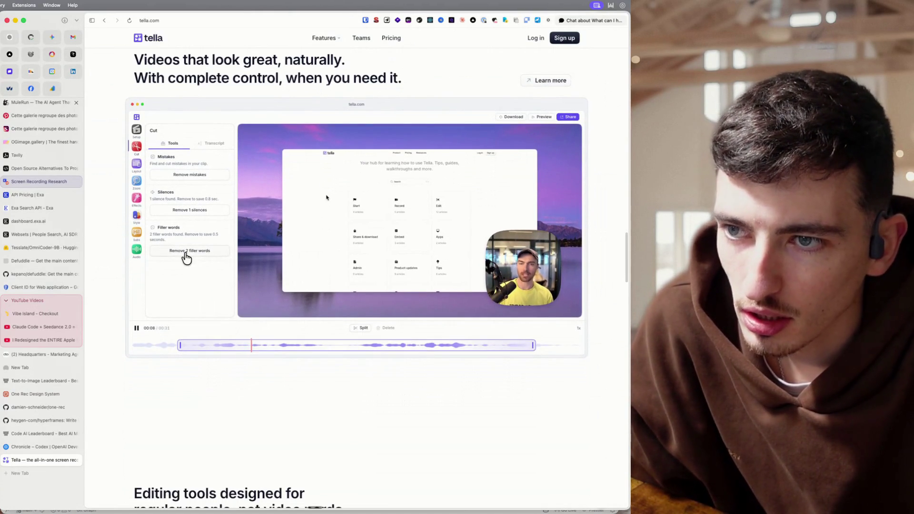
pyautogui.scroll(-10, 191, 353)
pyautogui.scroll(-8, 191, 352)
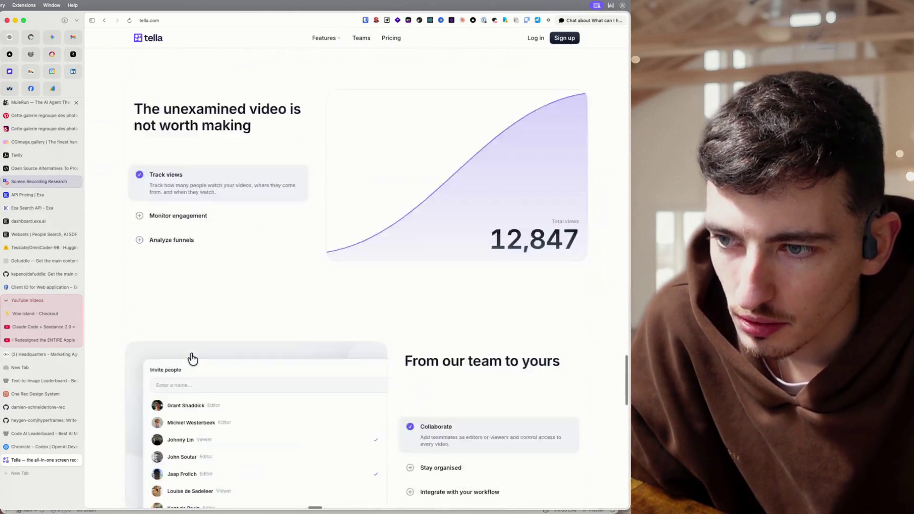
pyautogui.scroll(15, 190, 356)
pyautogui.scroll(5, 191, 353)
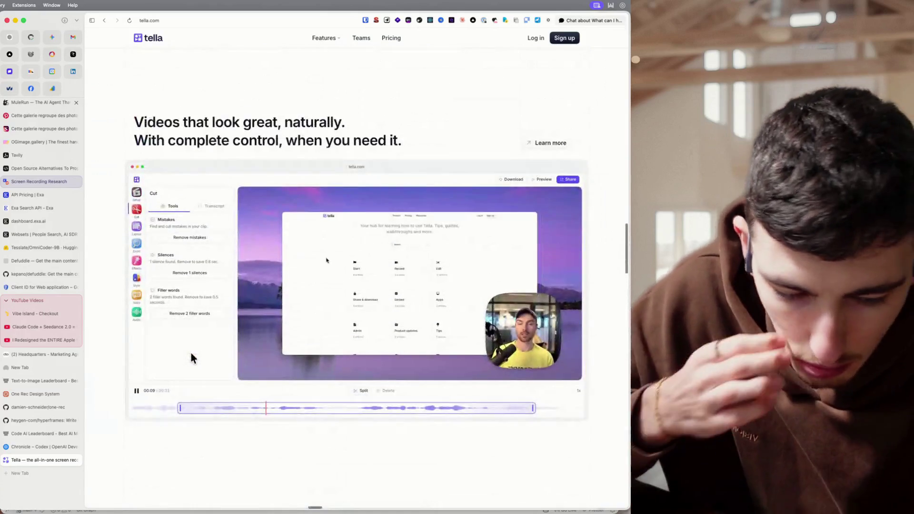
pyautogui.scroll(15, 190, 353)
pyautogui.scroll(10, 207, 338)
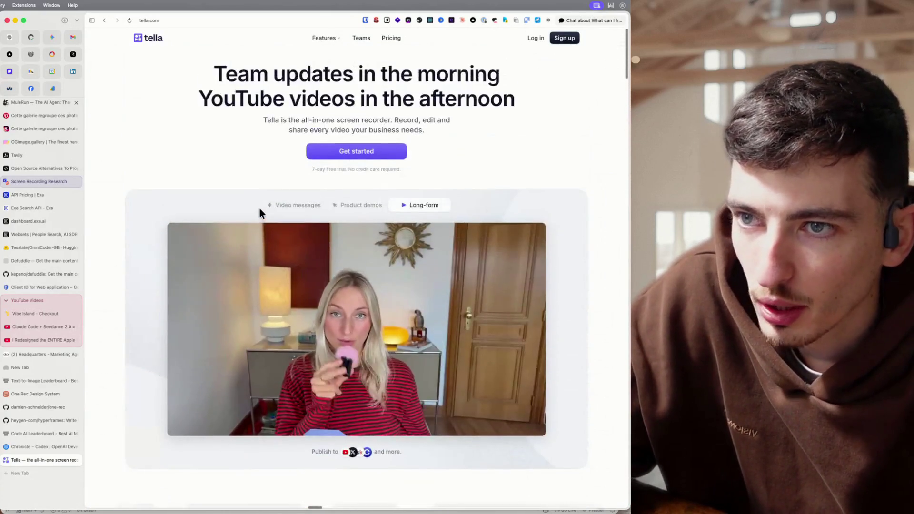
# Toggle the hero showcase between Product demos and Long-form, ending on Long-form.
pyautogui.click(342, 214)
pyautogui.click(408, 209)
pyautogui.click(367, 209)
pyautogui.click(408, 210)
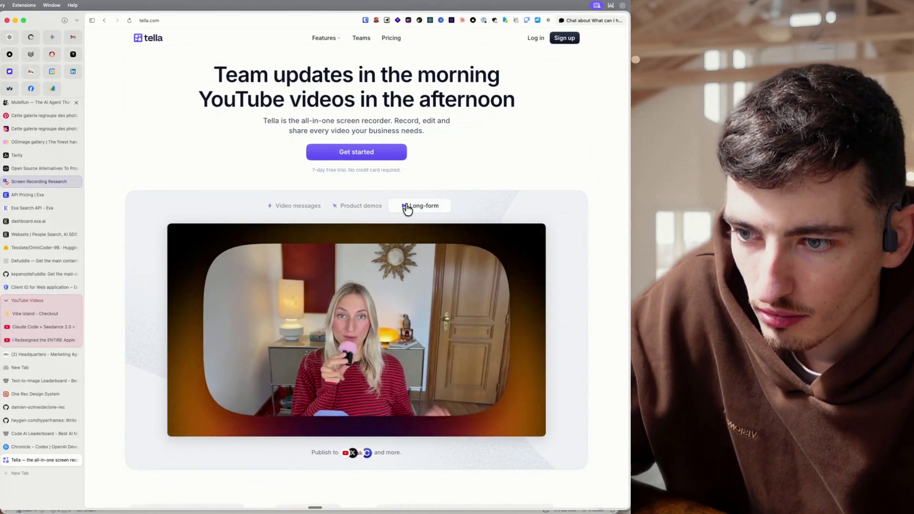
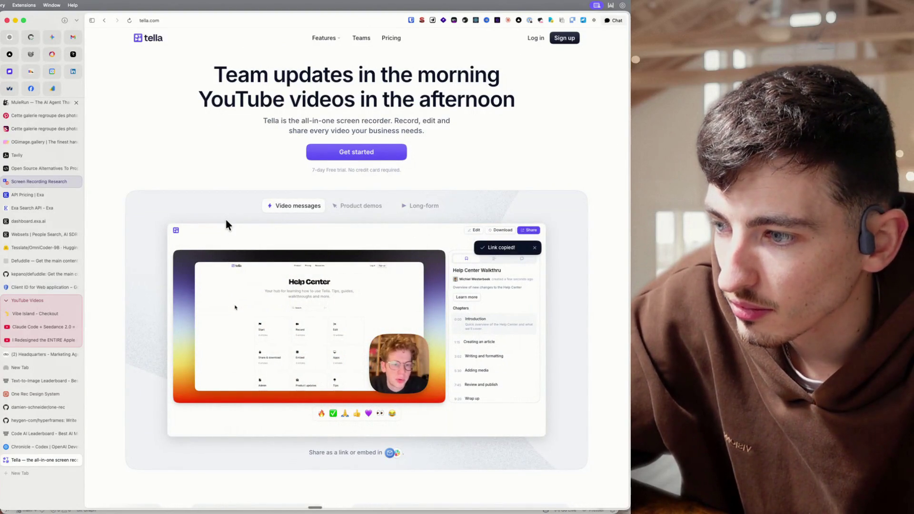
# Close the Tella page and bring the browser back to the Claude Design home.
pyautogui.press('super+w')
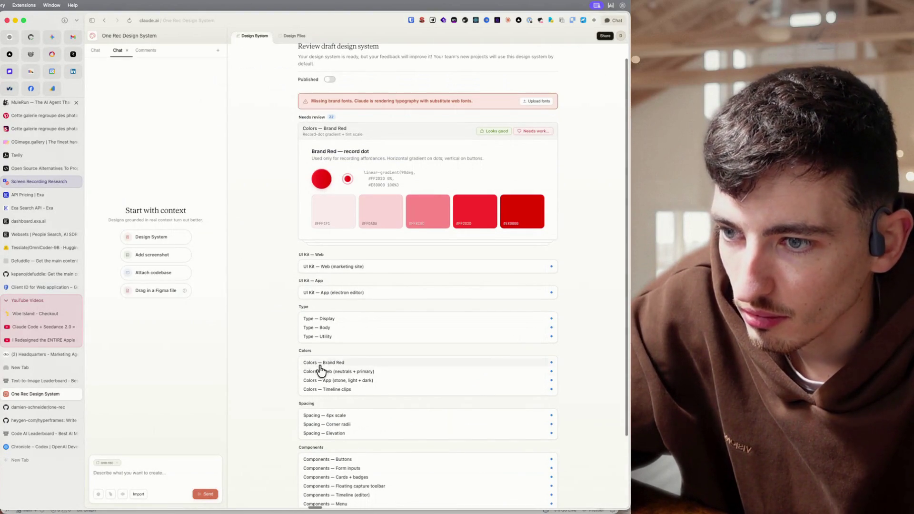
pyautogui.hotkey('ctrl', 'Up')
pyautogui.click(418, 384)
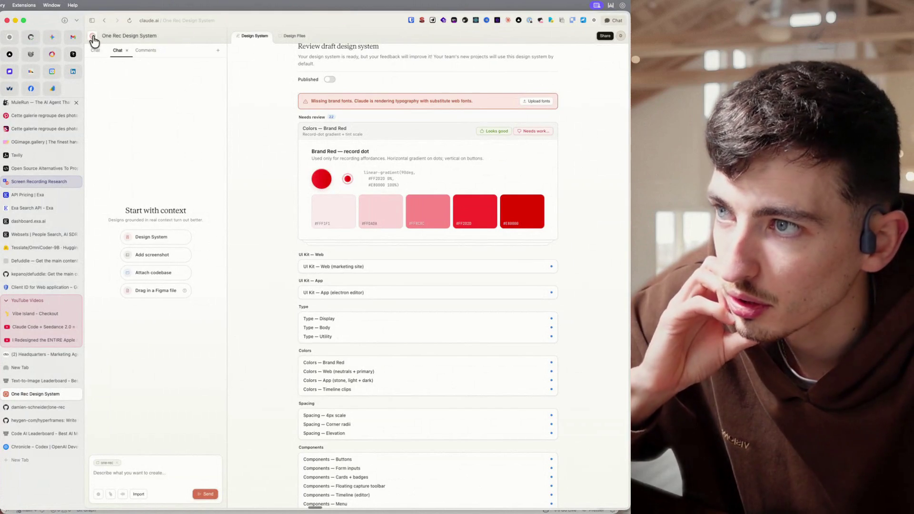
pyautogui.click(93, 37)
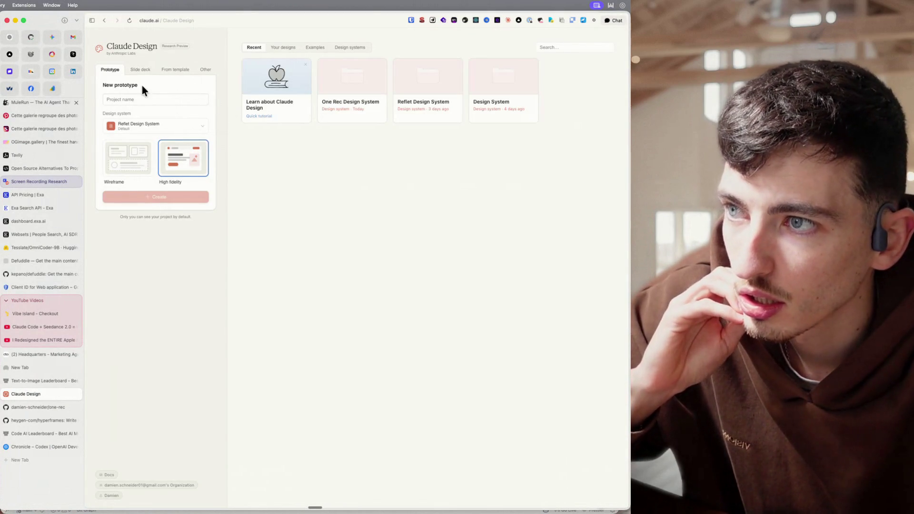
# Review the slide-deck design system choices and the organization's Design systems, then swipe back to One Rec.
pyautogui.click(138, 70)
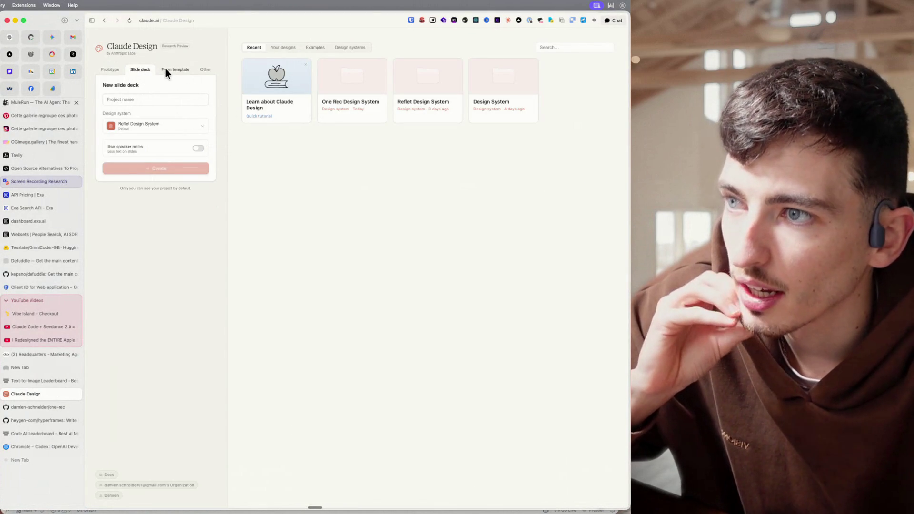
pyautogui.click(147, 124)
pyautogui.click(158, 202)
pyautogui.click(156, 127)
pyautogui.click(307, 135)
pyautogui.click(349, 48)
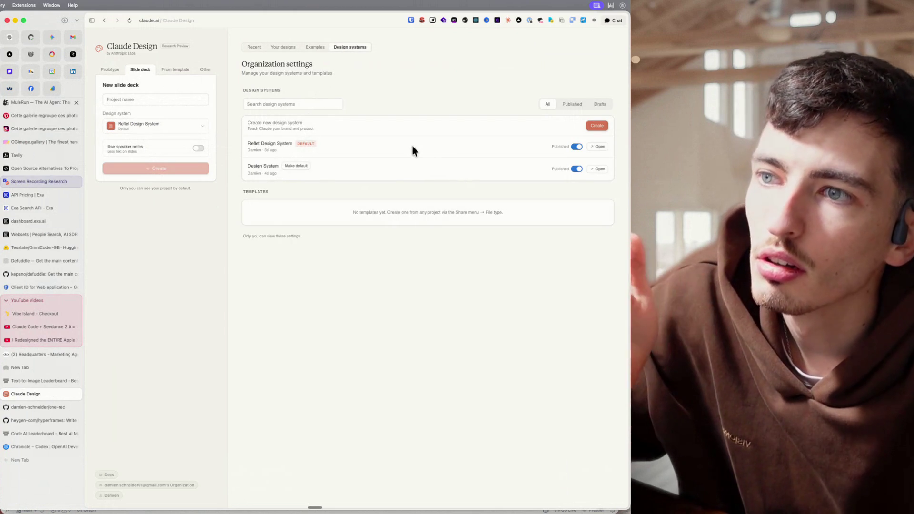
pyautogui.hscroll(-5, 319, 116)
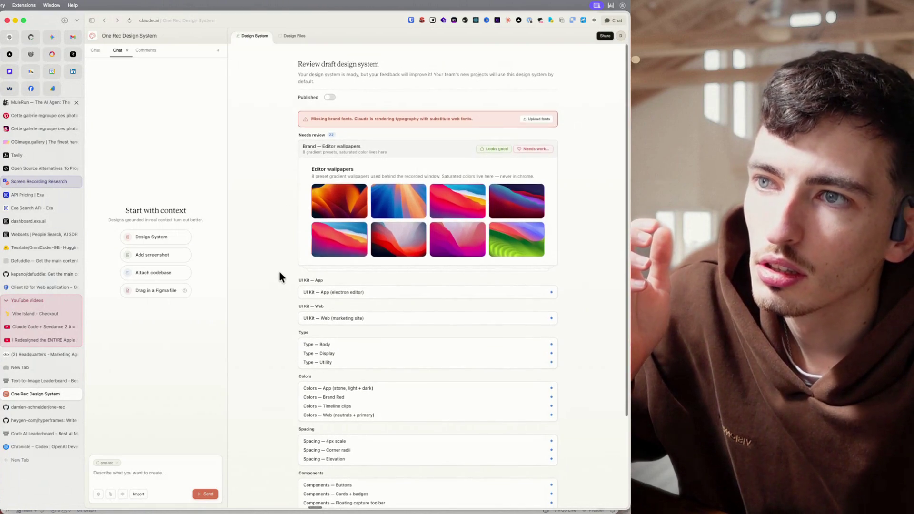
# Browse the One Rec review's Comments, earlier Chat and new-chat suggestion panels.
pyautogui.scroll(-5, 280, 273)
pyautogui.scroll(5, 279, 270)
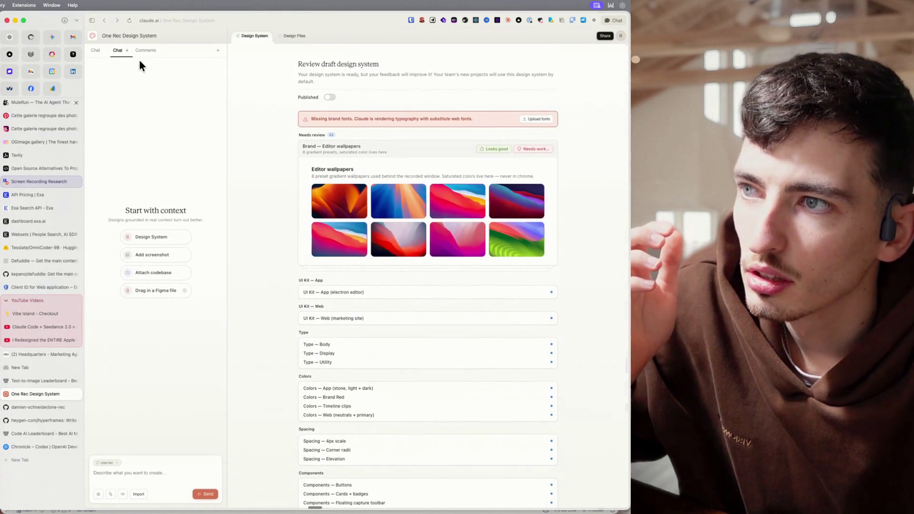
pyautogui.click(145, 54)
pyautogui.click(96, 50)
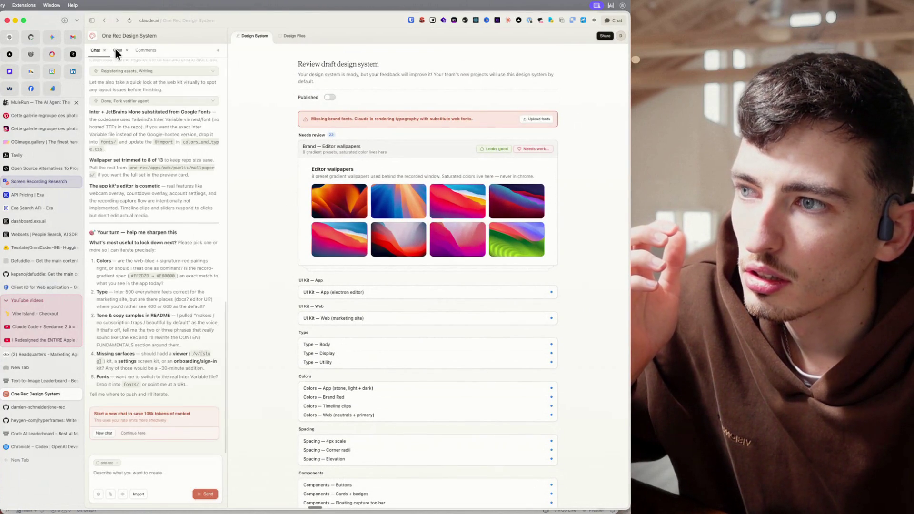
pyautogui.click(117, 50)
pyautogui.click(143, 50)
# Compare the Design Files list with the Design System review, then return to the Claude Design home.
pyautogui.click(287, 34)
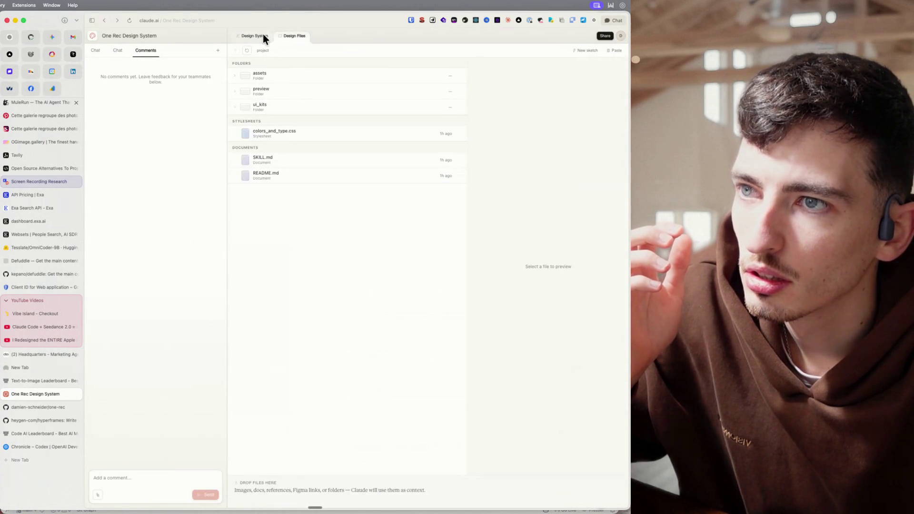
pyautogui.click(261, 36)
pyautogui.click(285, 36)
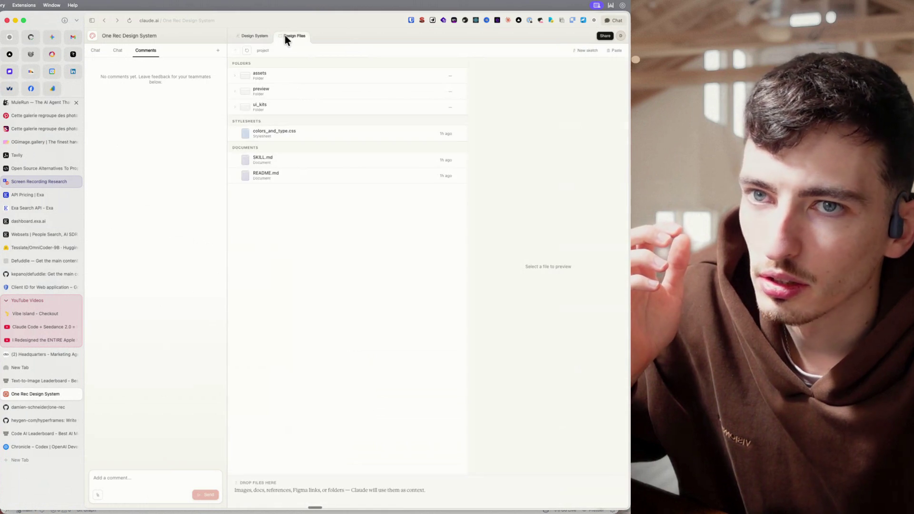
pyautogui.click(261, 34)
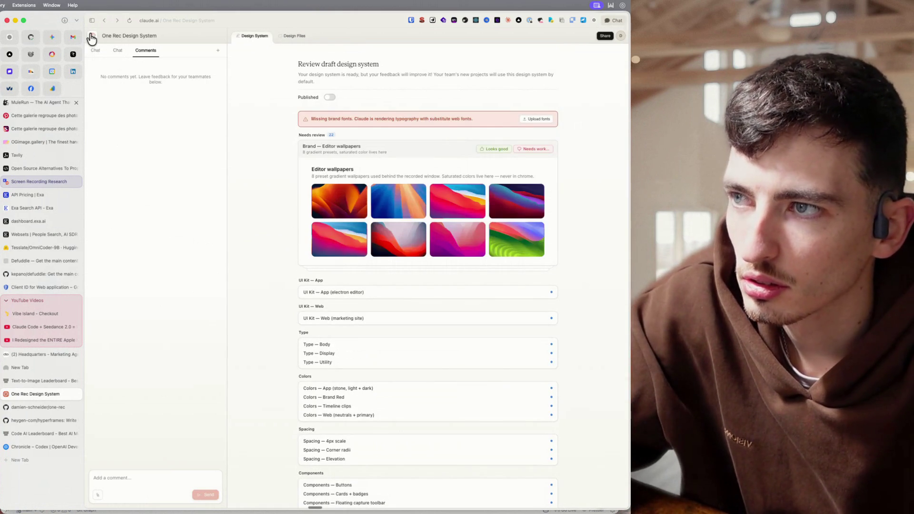
pyautogui.click(92, 35)
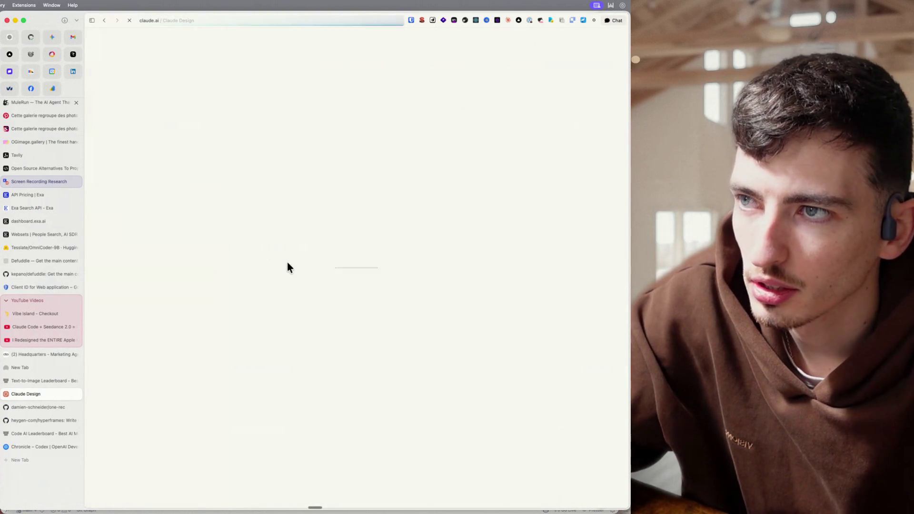
# Check the new-deck design system choices, then publish the One Rec Design System.
pyautogui.click(166, 124)
pyautogui.click(225, 156)
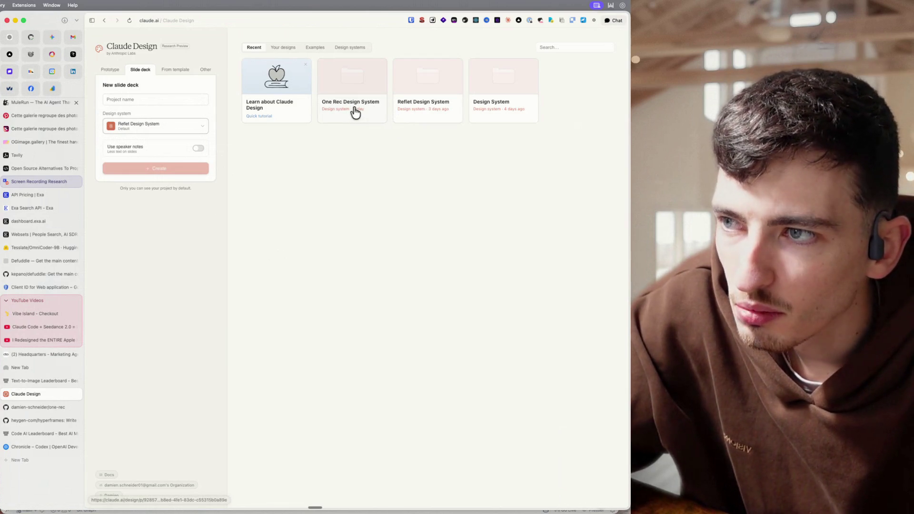
pyautogui.click(188, 128)
pyautogui.click(269, 158)
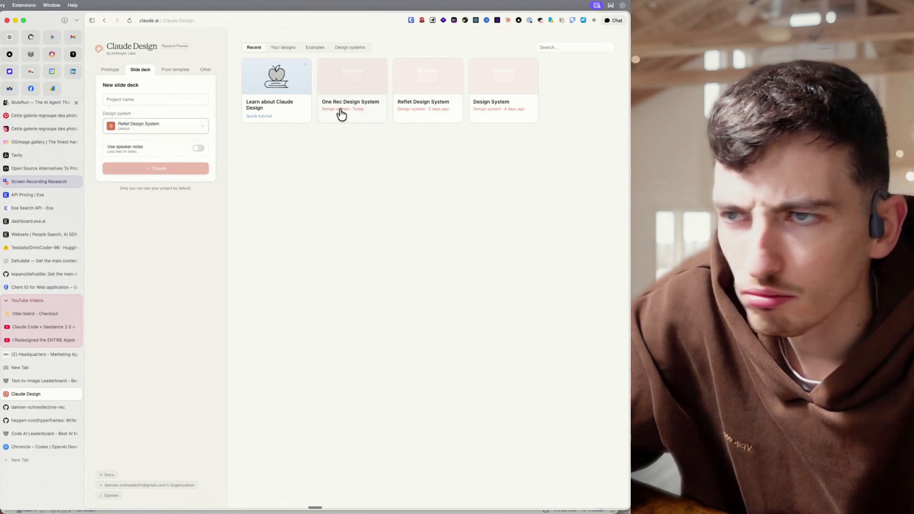
pyautogui.click(340, 118)
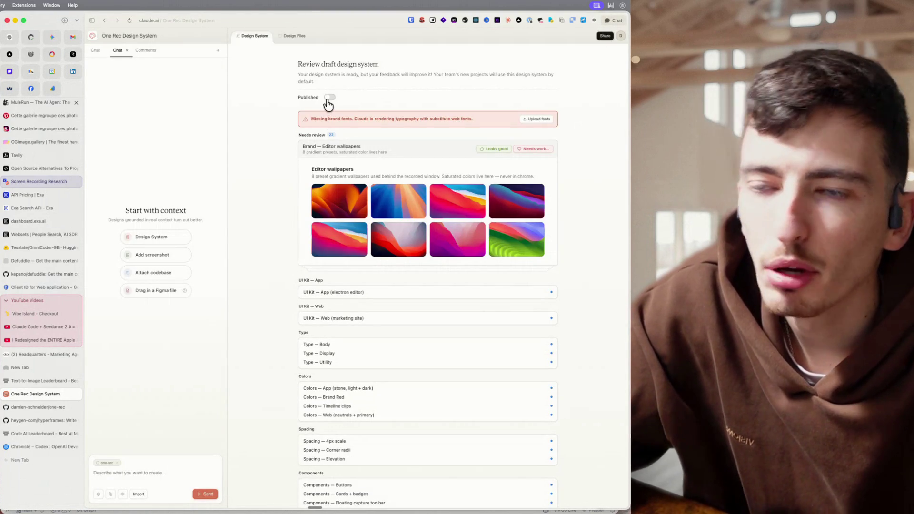
pyautogui.click(328, 98)
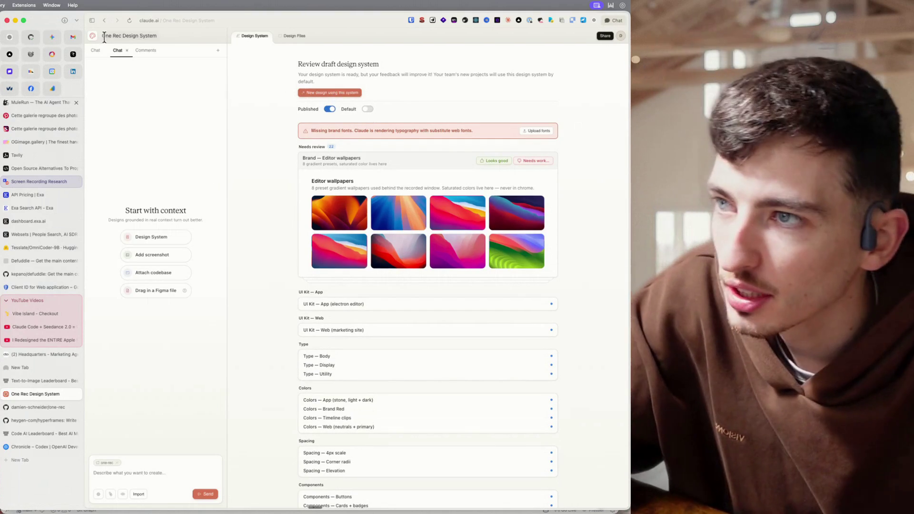
# Confirm One Rec is offered for new projects, then reopen it from the organization's design systems.
pyautogui.click(93, 38)
pyautogui.click(138, 125)
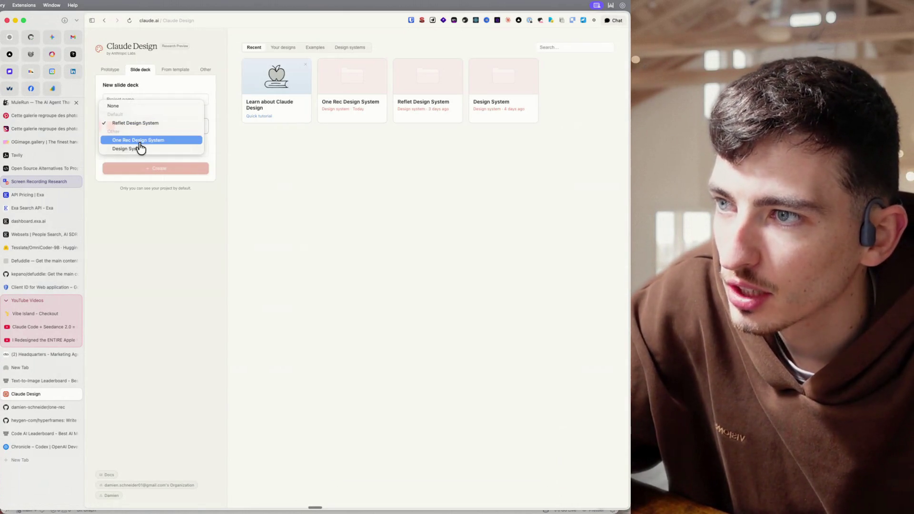
pyautogui.press('Escape')
pyautogui.click(172, 71)
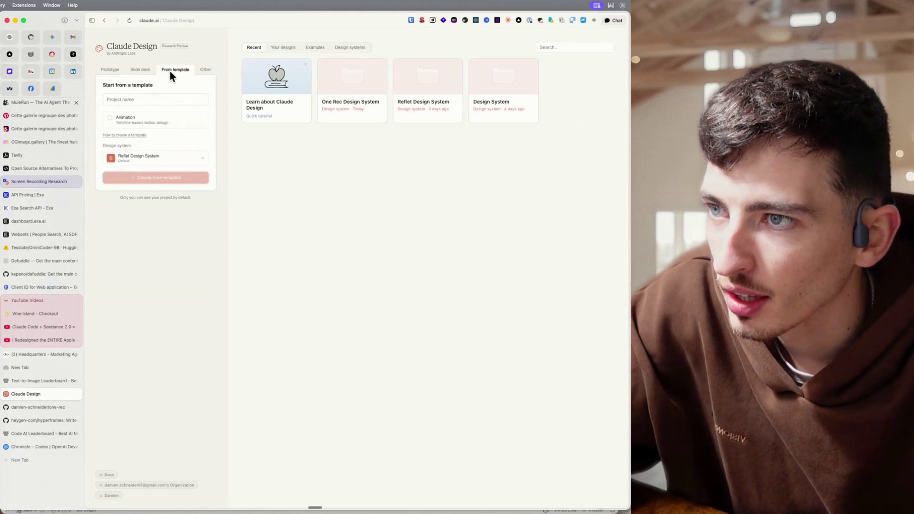
pyautogui.click(140, 70)
pyautogui.click(110, 70)
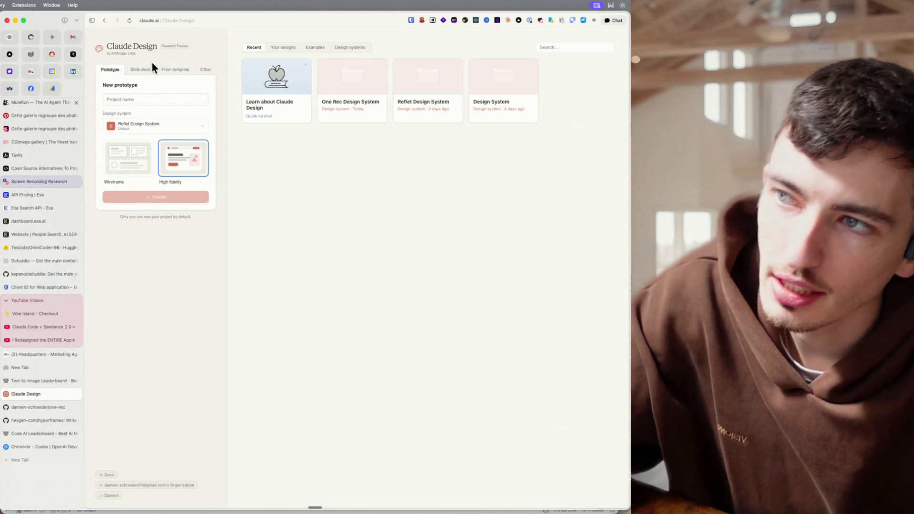
pyautogui.click(142, 70)
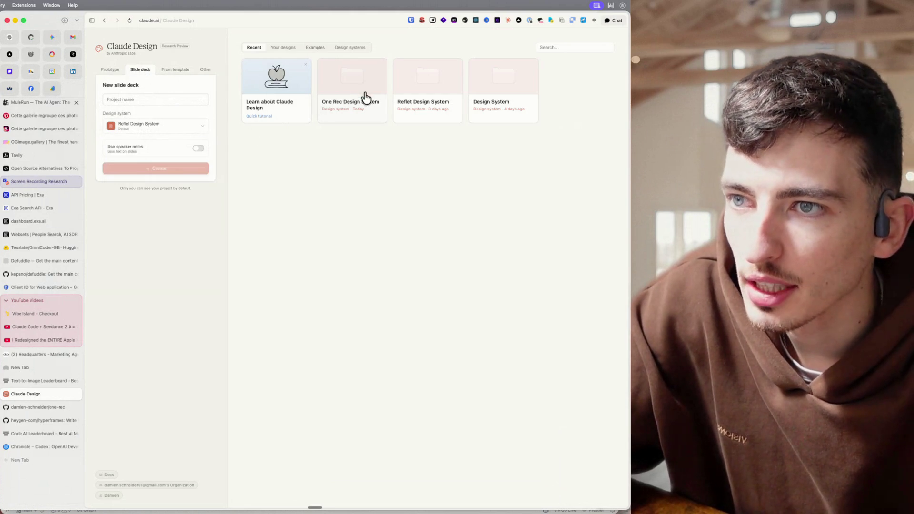
pyautogui.click(351, 49)
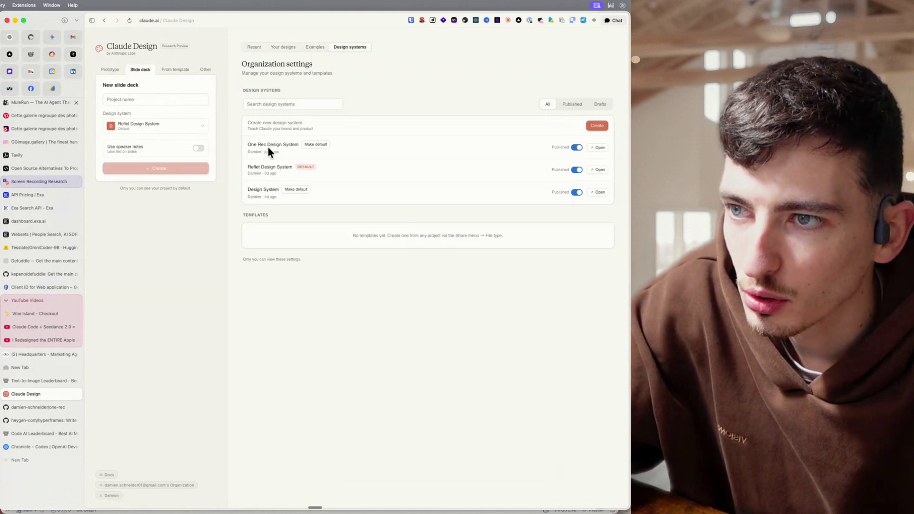
pyautogui.click(597, 147)
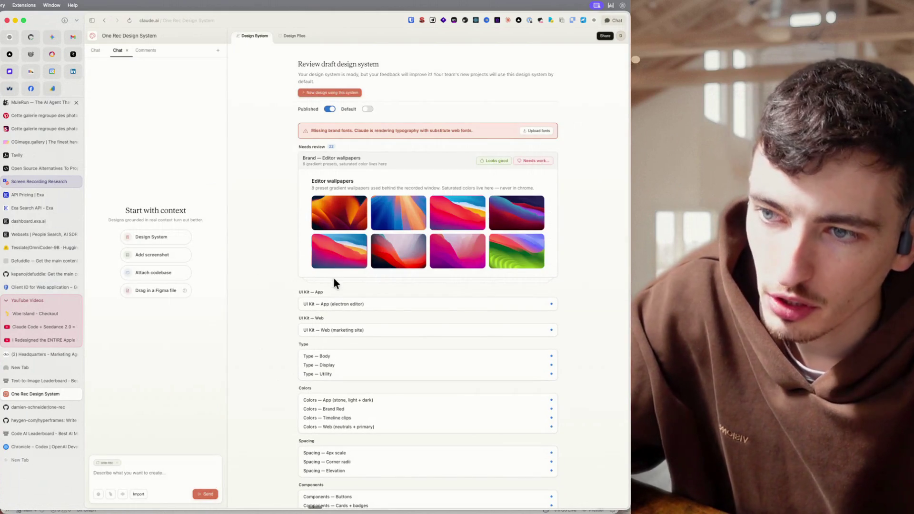
# Expand the Brand Red, Elevation, Buttons, Cards + badges and Floating capture toolbar previews.
pyautogui.scroll(-5, 333, 278)
pyautogui.click(353, 286)
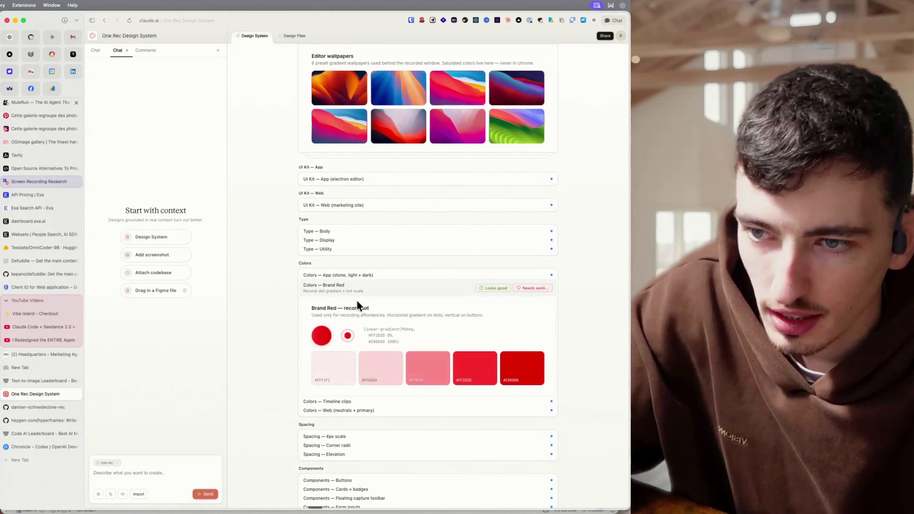
pyautogui.scroll(-5, 375, 396)
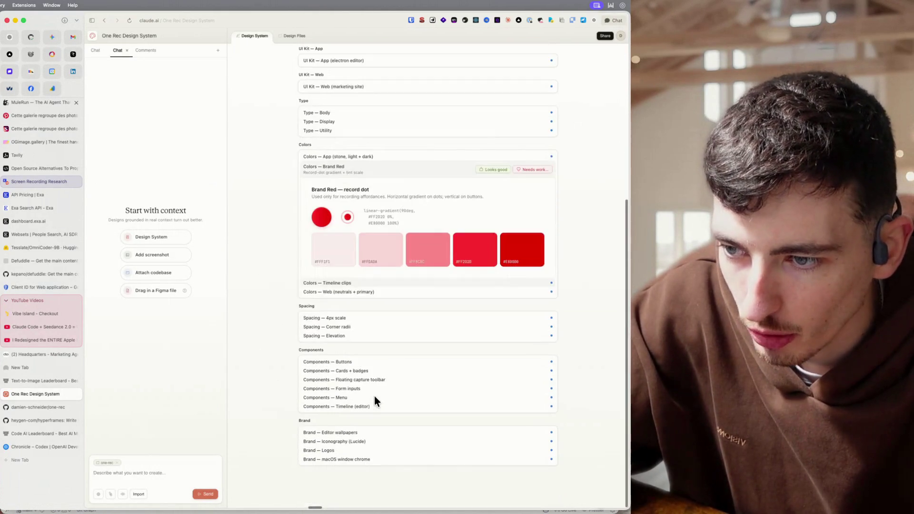
pyautogui.click(359, 344)
pyautogui.click(361, 371)
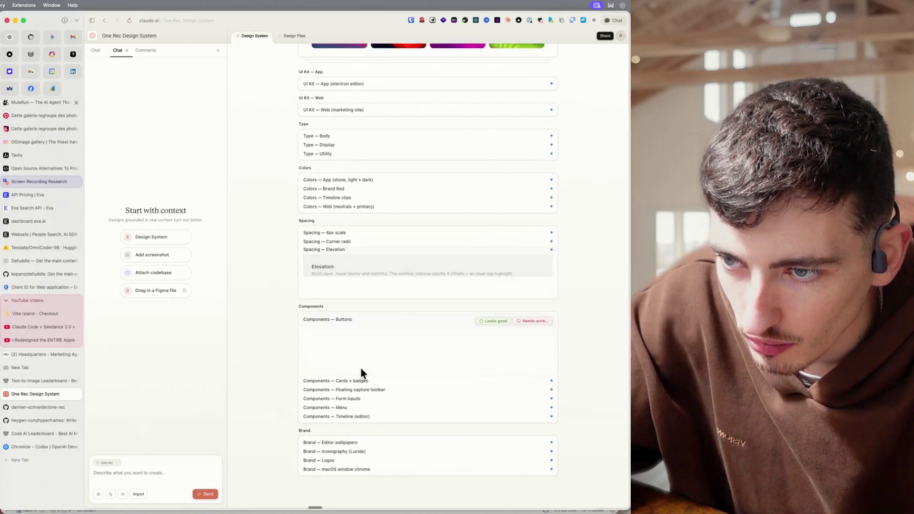
pyautogui.click(361, 386)
pyautogui.click(354, 276)
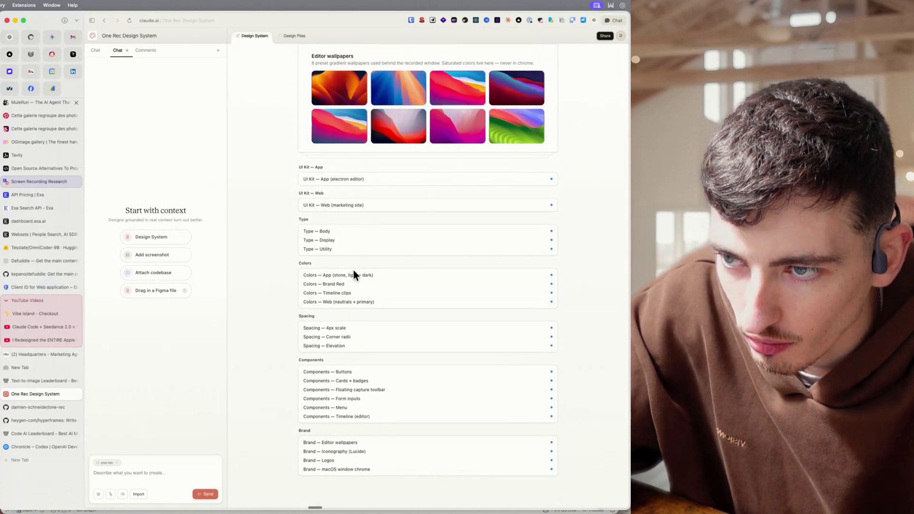
pyautogui.click(347, 374)
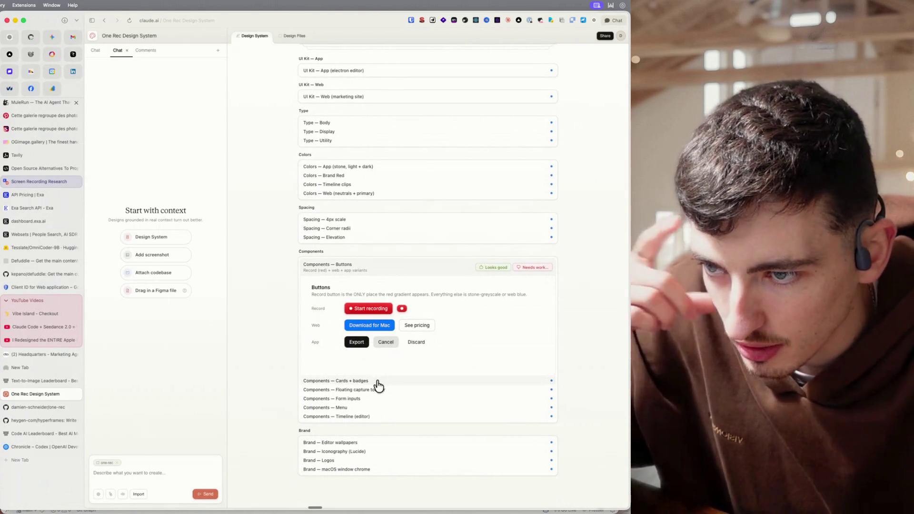
pyautogui.click(376, 390)
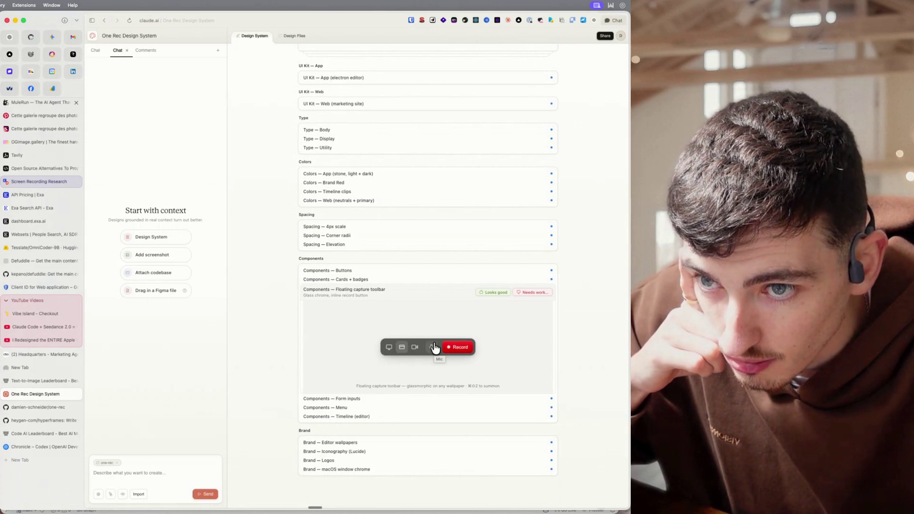
# Try the Form inputs preview's microphone picker and share link, then expand Menu and Timeline (editor).
pyautogui.click(364, 400)
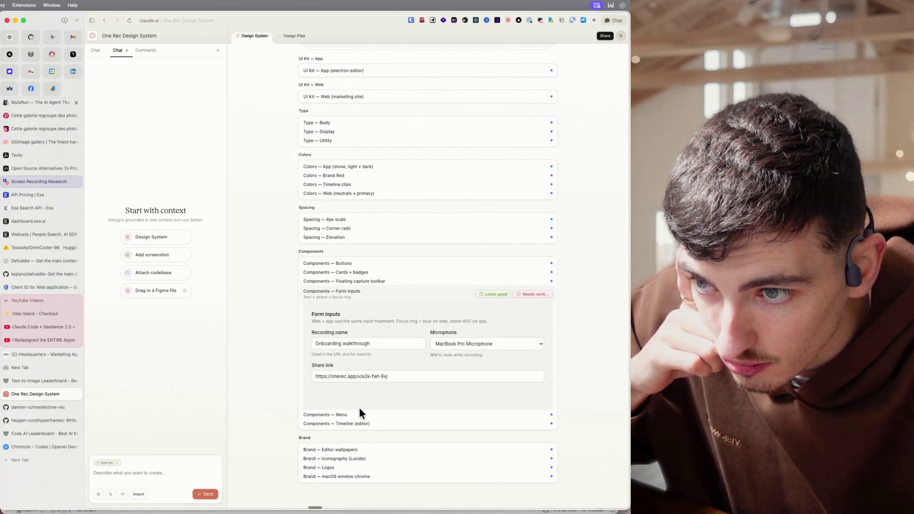
pyautogui.click(441, 343)
pyautogui.click(442, 346)
pyautogui.click(439, 373)
pyautogui.click(405, 415)
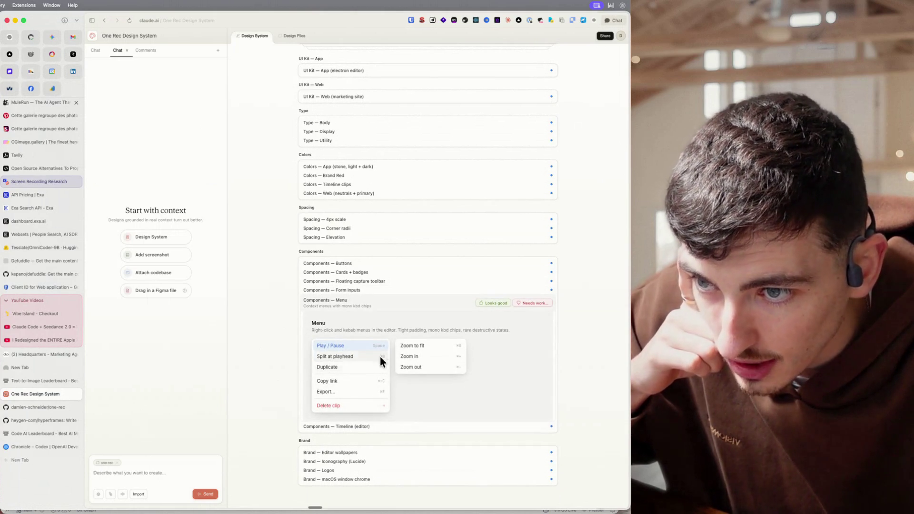
pyautogui.click(377, 426)
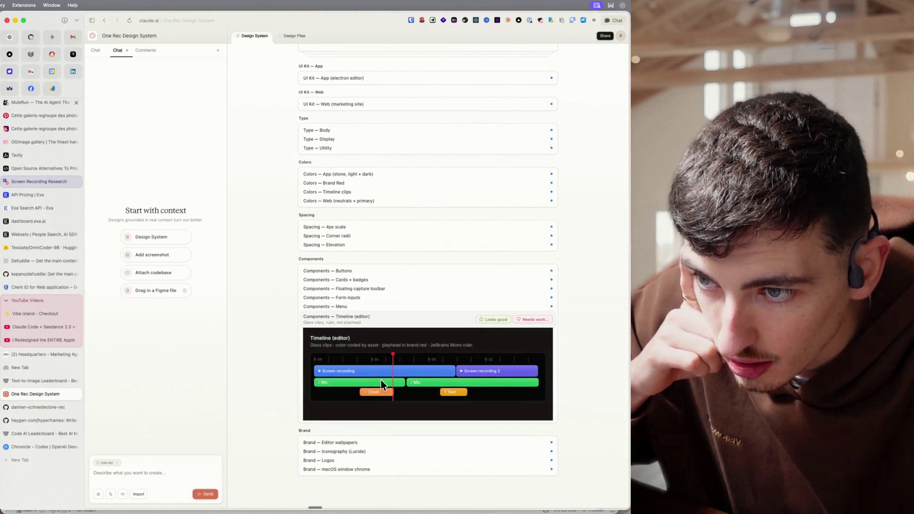
pyautogui.click(148, 472)
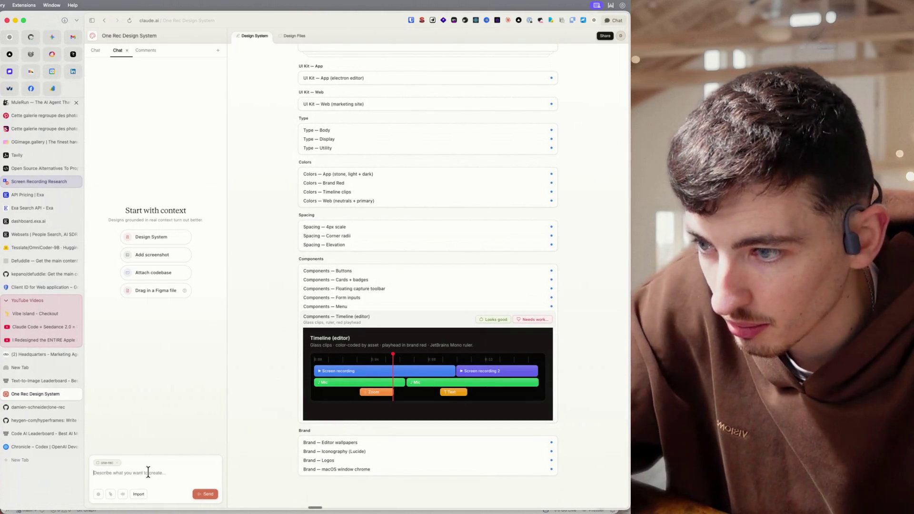
# Request a more modern timeline with Notion-like clip colours, checking the current Timeline clips swatches.
pyautogui.write('I want you to i')
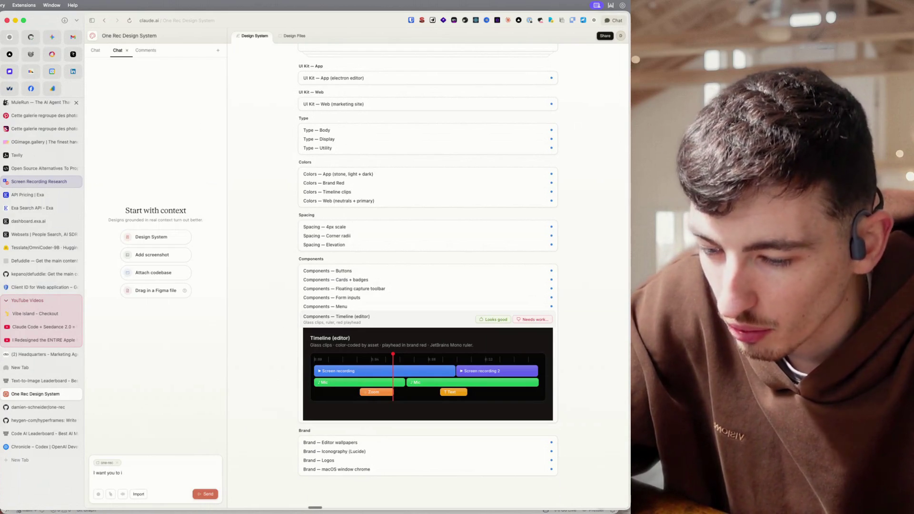
pyautogui.write('mprove the timeline to look more modern.')
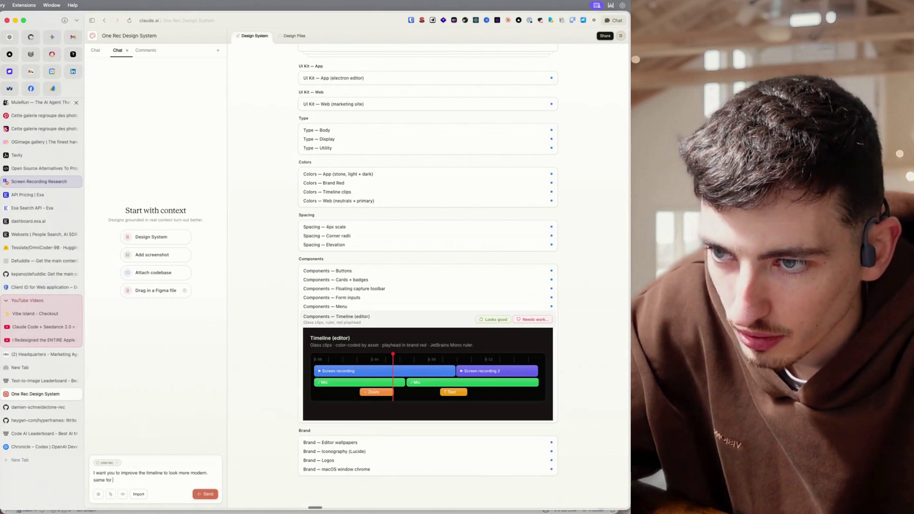
pyautogui.click(343, 245)
pyautogui.click(352, 253)
pyautogui.click(343, 296)
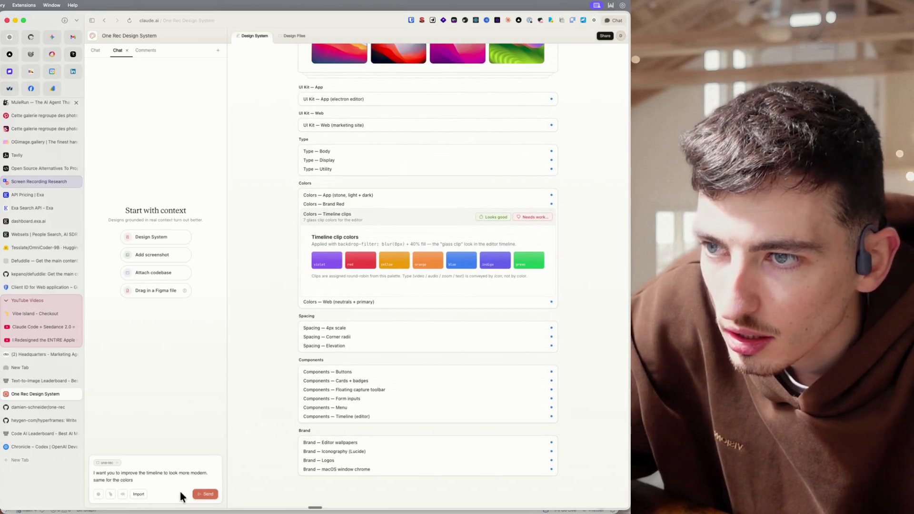
pyautogui.write('(timeline colors')
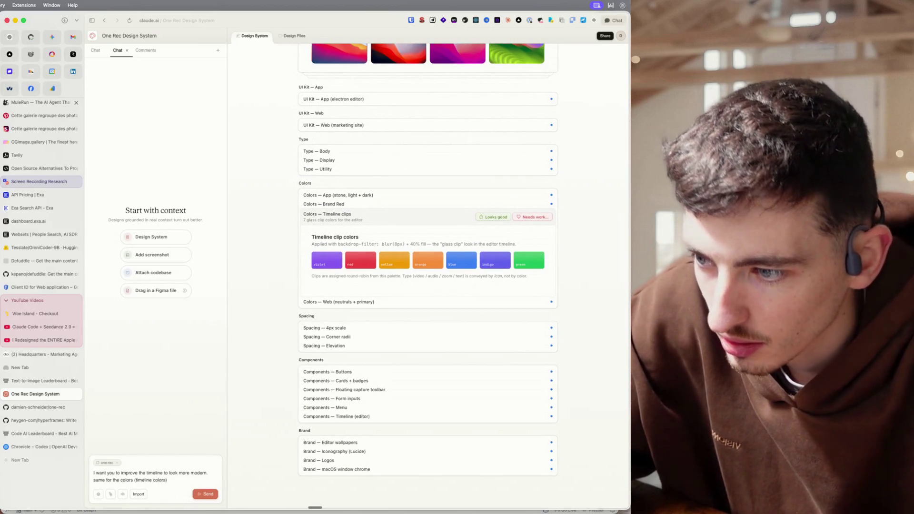
pyautogui.press('BackSpace')
pyautogui.press('BackSpace')
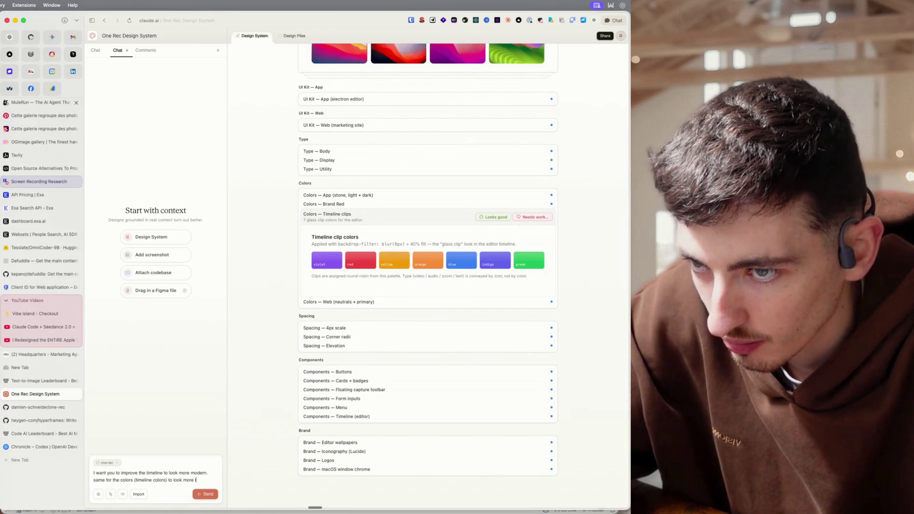
pyautogui.write('on.')
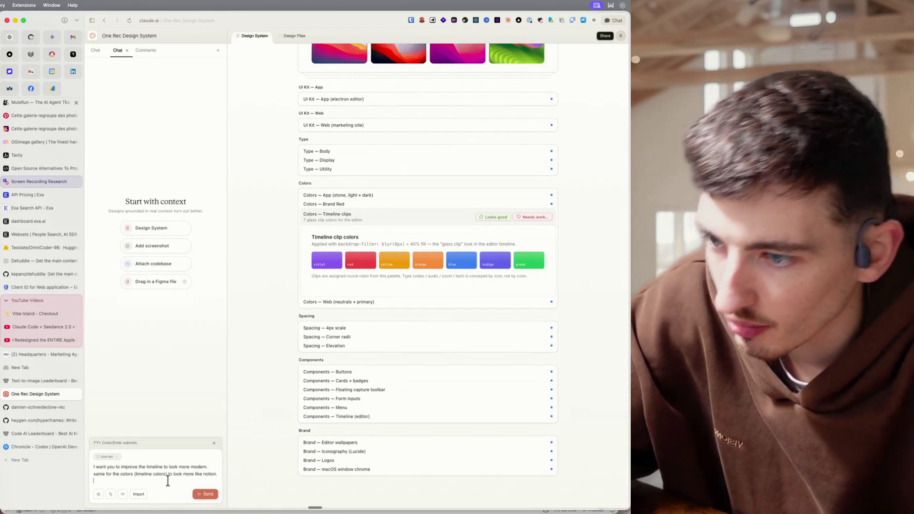
pyautogui.press('Return')
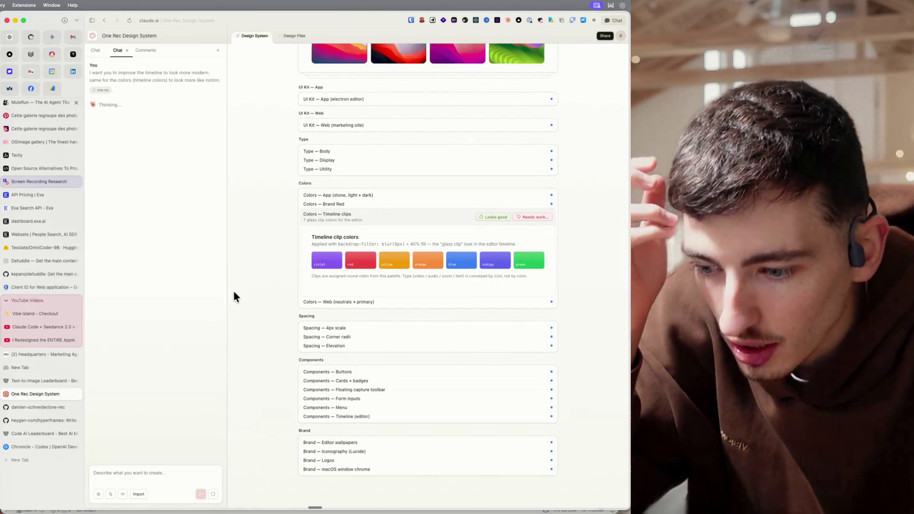
pyautogui.hotkey('ctrl', 'Up')
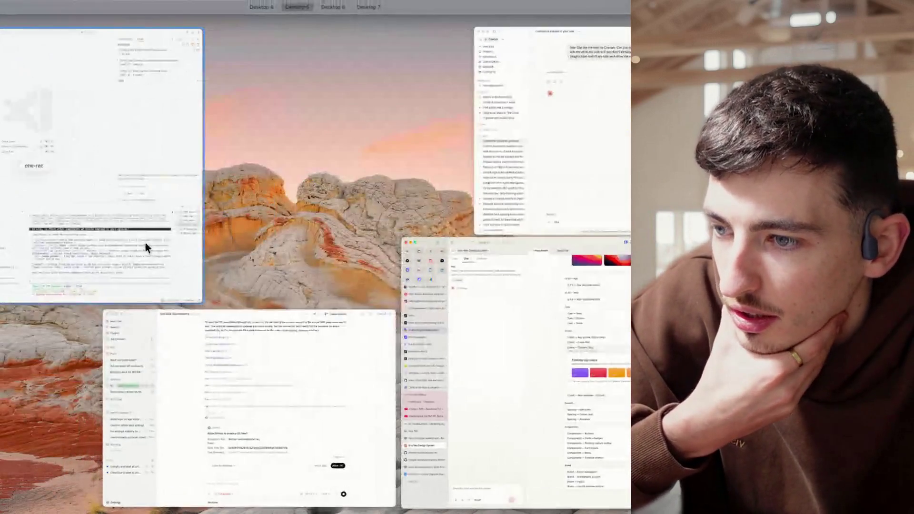
# Allow GitHub to create the Git tree and then the commit for the SEO task.
pyautogui.click(278, 419)
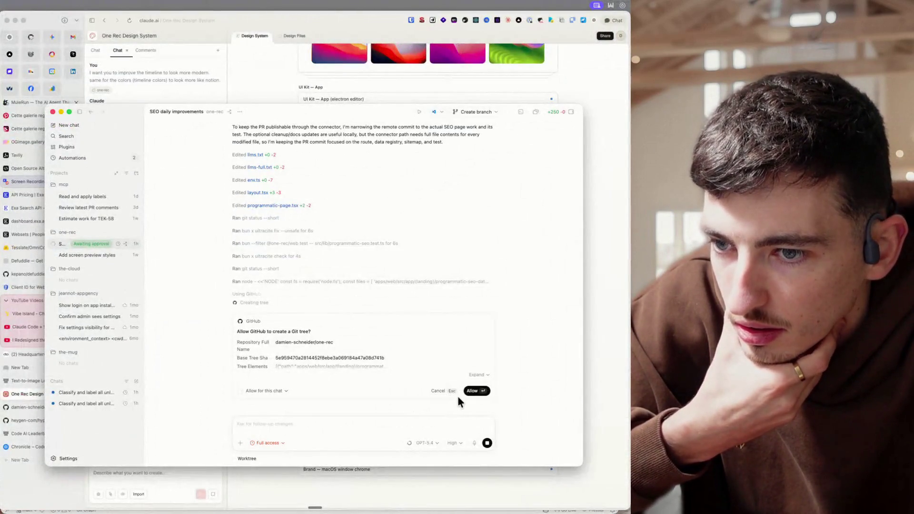
pyautogui.click(472, 392)
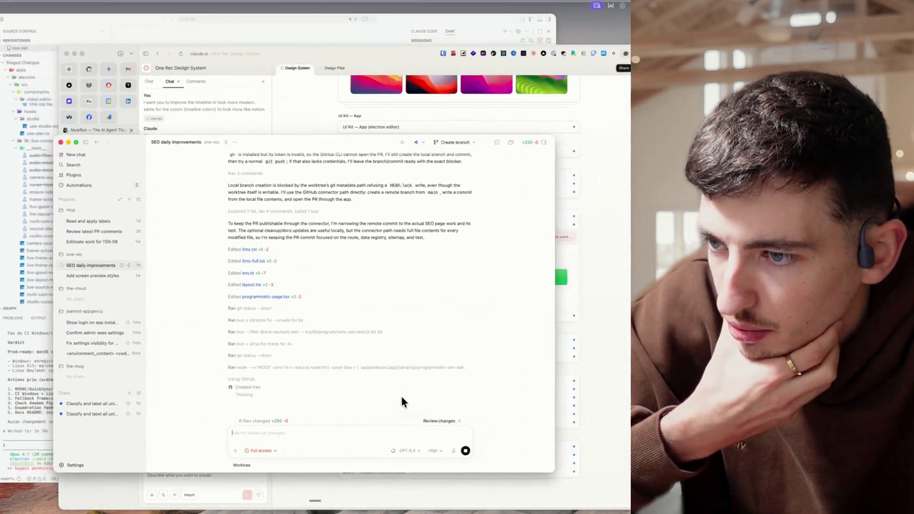
pyautogui.hotkey('ctrl', 'Up')
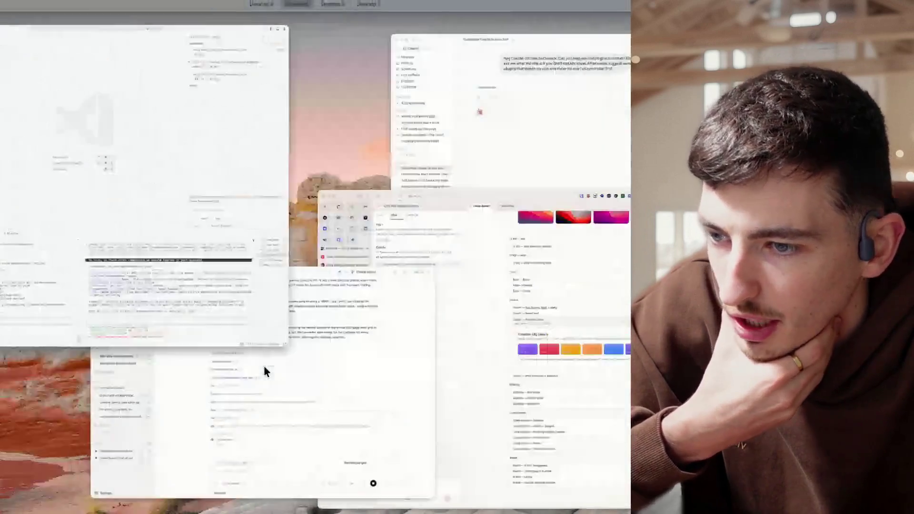
pyautogui.click(265, 371)
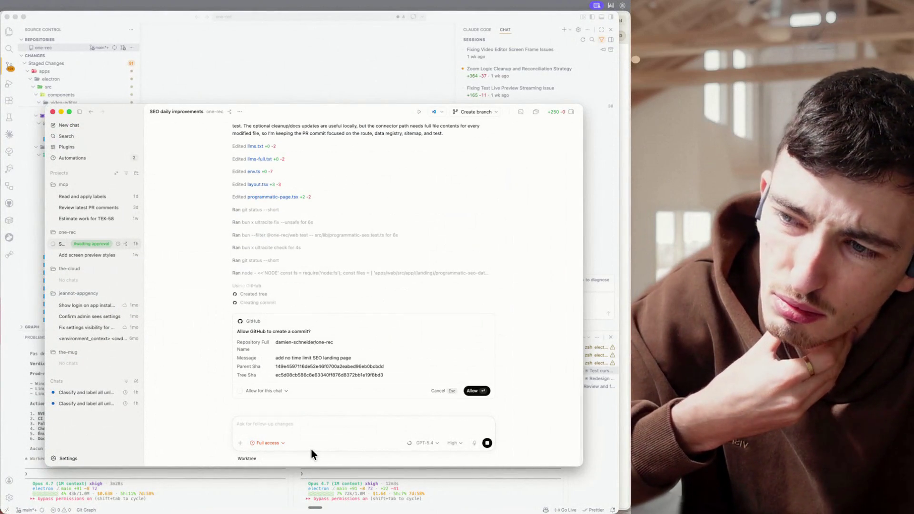
pyautogui.click(477, 390)
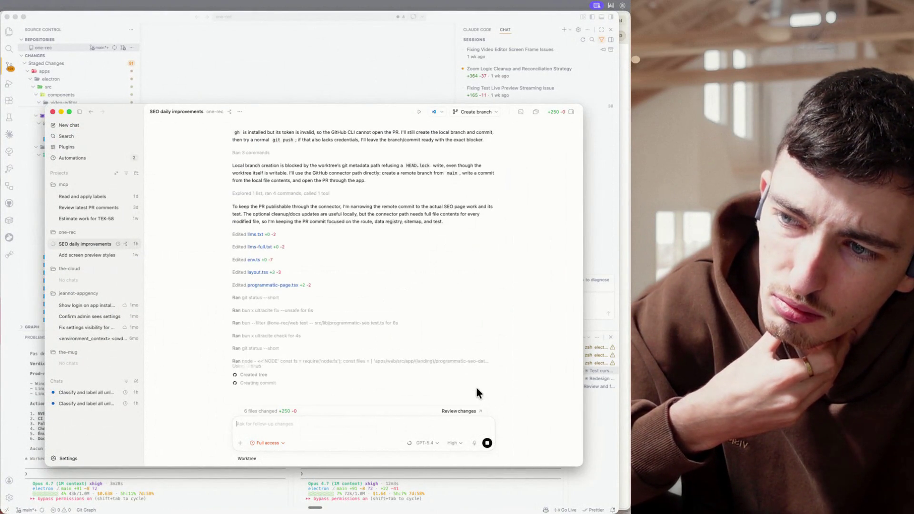
pyautogui.hotkey('ctrl', 'Up')
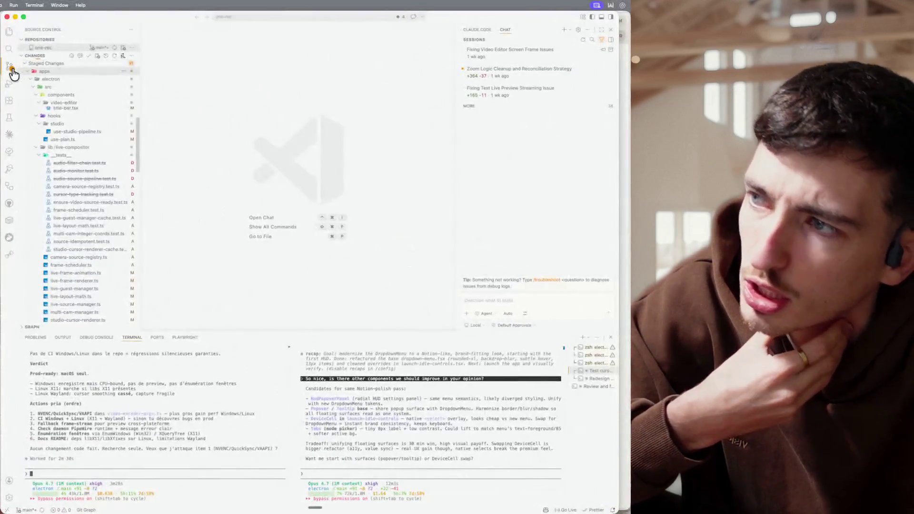
# Review the staged changed files in VS Code's Source Control panel.
pyautogui.click(9, 65)
pyautogui.click(9, 65)
pyautogui.click(37, 62)
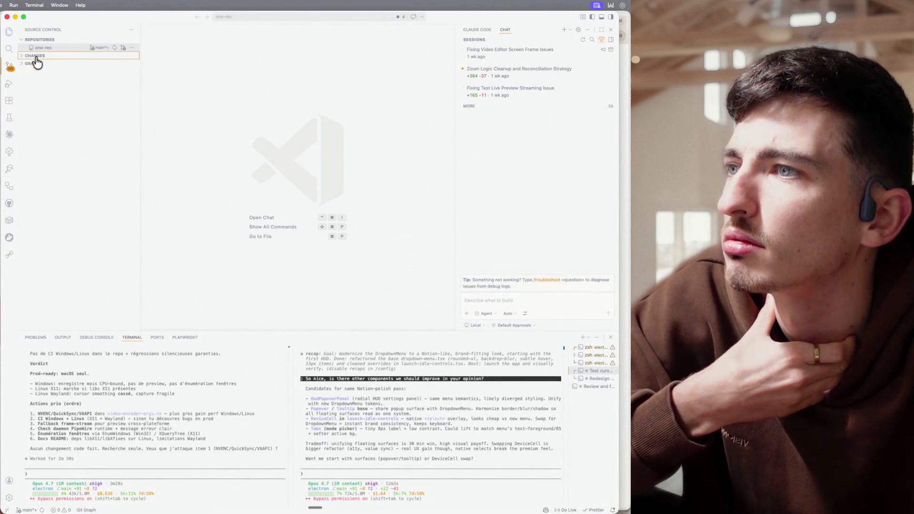
pyautogui.click(41, 59)
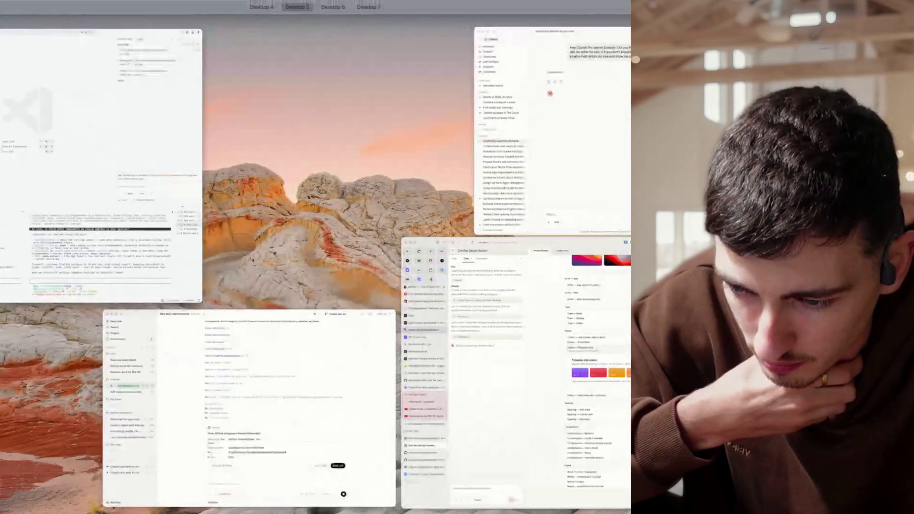
pyautogui.click(610, 245)
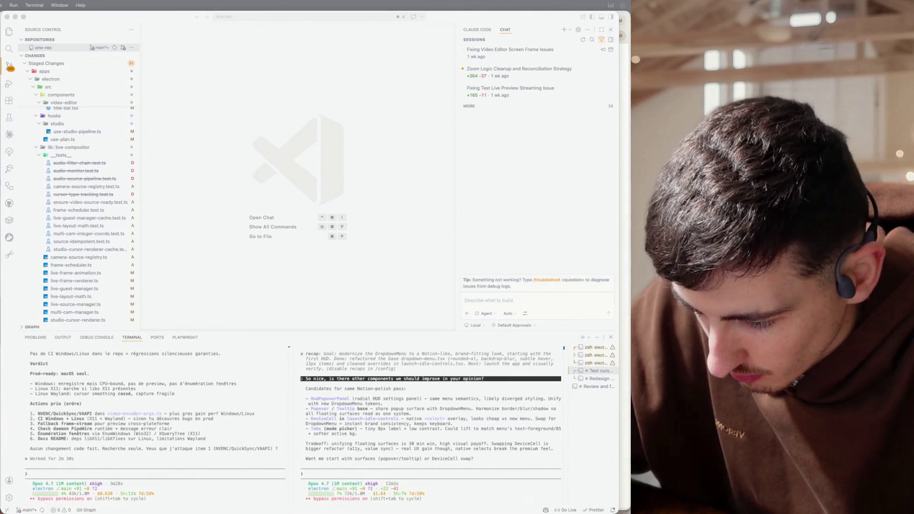
# Switch from VS Code back to the Claude Design browser window.
pyautogui.hotkey('ctrl', 'Up')
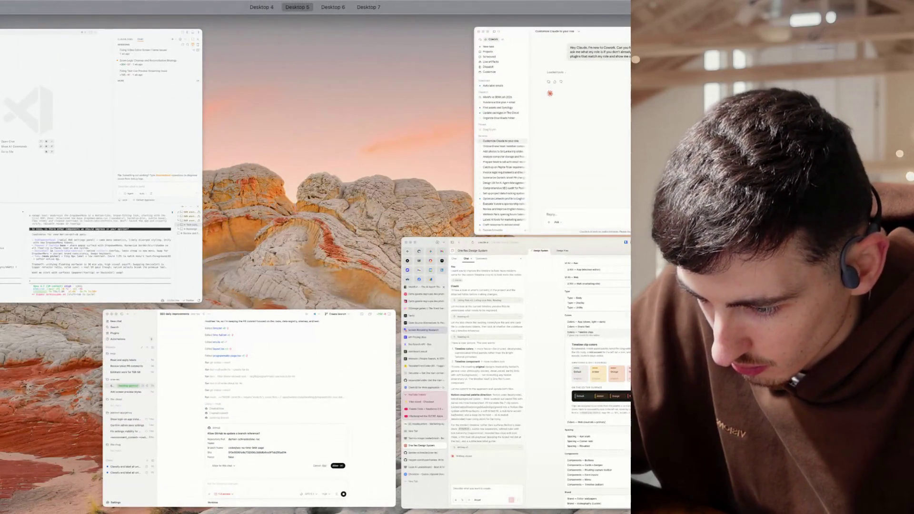
pyautogui.hotkey('ctrl', 'Up')
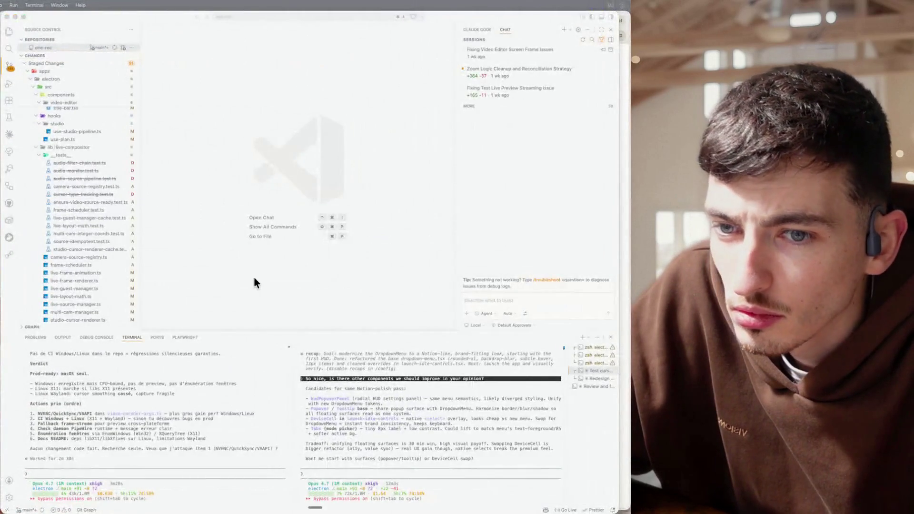
pyautogui.hotkey('ctrl', 'Up')
pyautogui.click(403, 300)
pyautogui.scroll(3, 381, 310)
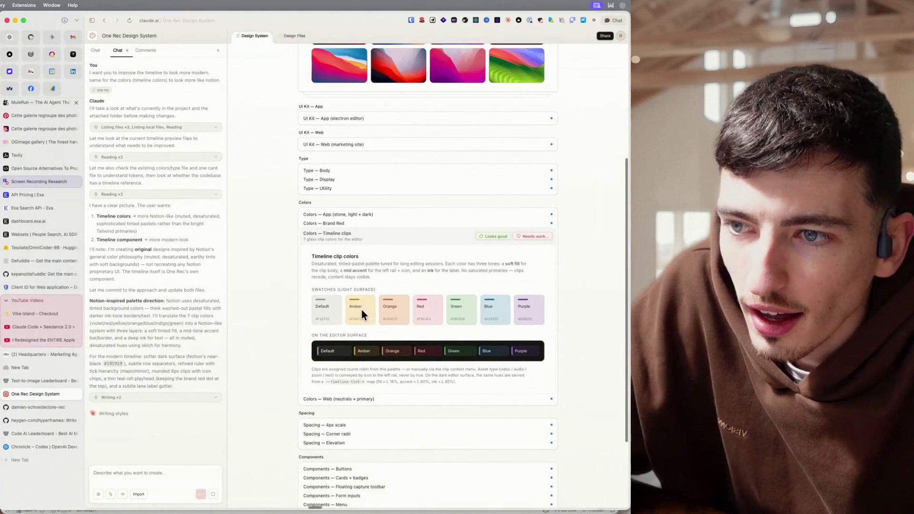
# Inspect the muted Timeline clip swatches, make Default the chat context, and open the redesigned Timeline preview.
pyautogui.scroll(-5, 352, 378)
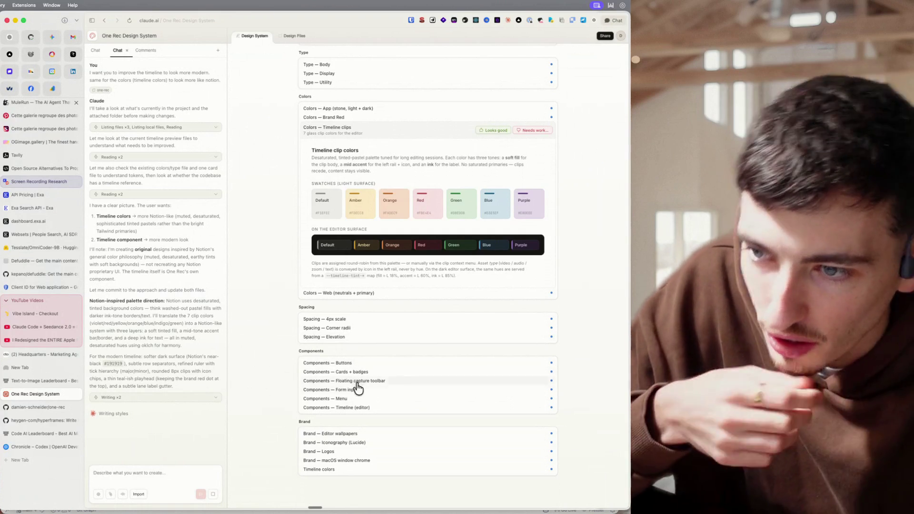
pyautogui.click(358, 408)
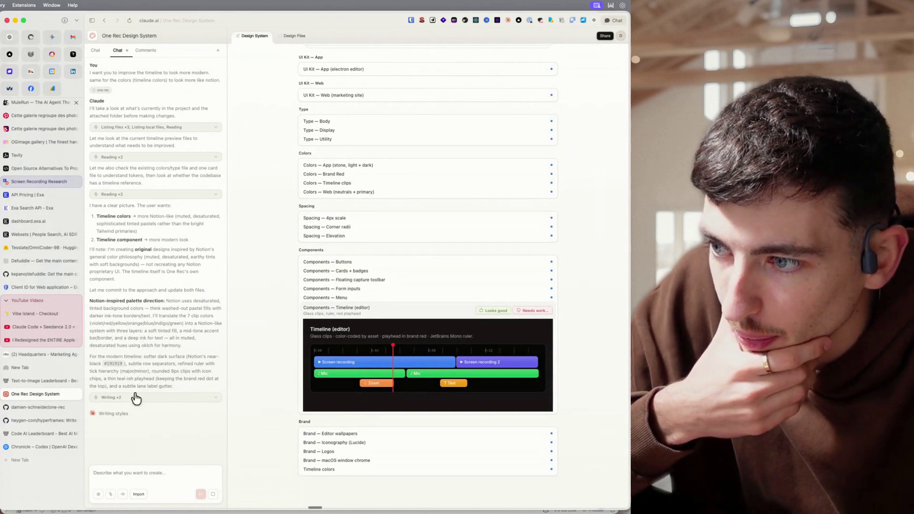
pyautogui.click(128, 401)
pyautogui.click(133, 404)
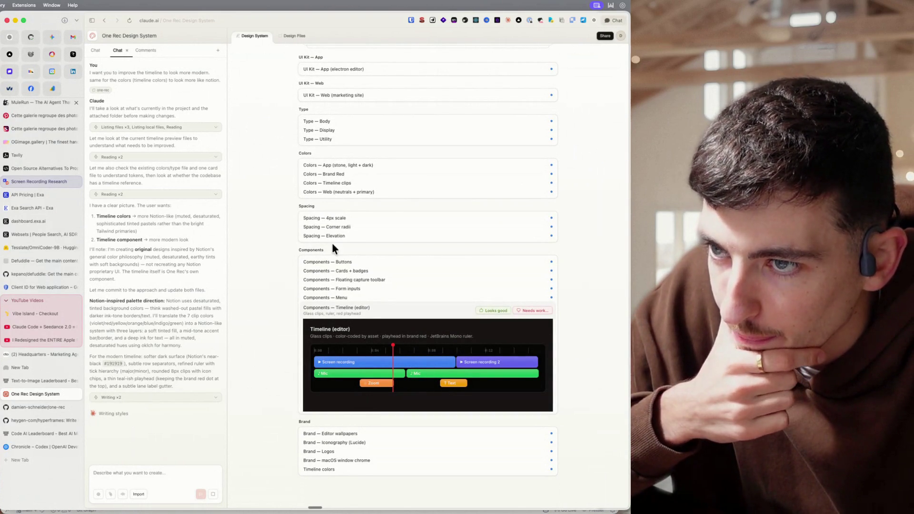
pyautogui.click(358, 183)
pyautogui.click(337, 190)
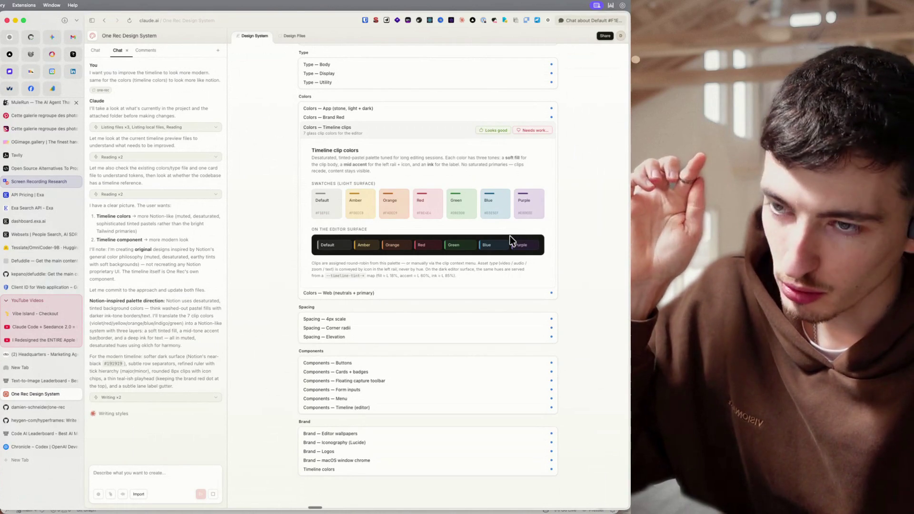
pyautogui.scroll(-1, 422, 353)
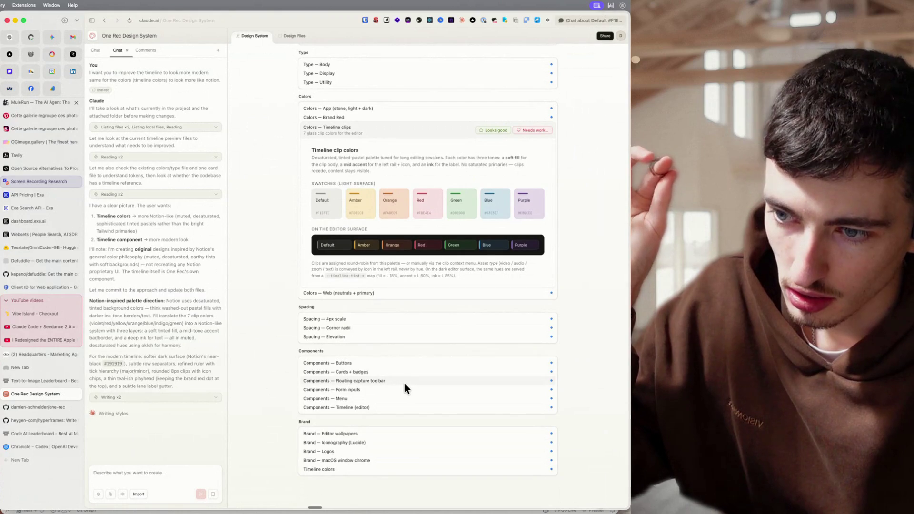
pyautogui.click(355, 473)
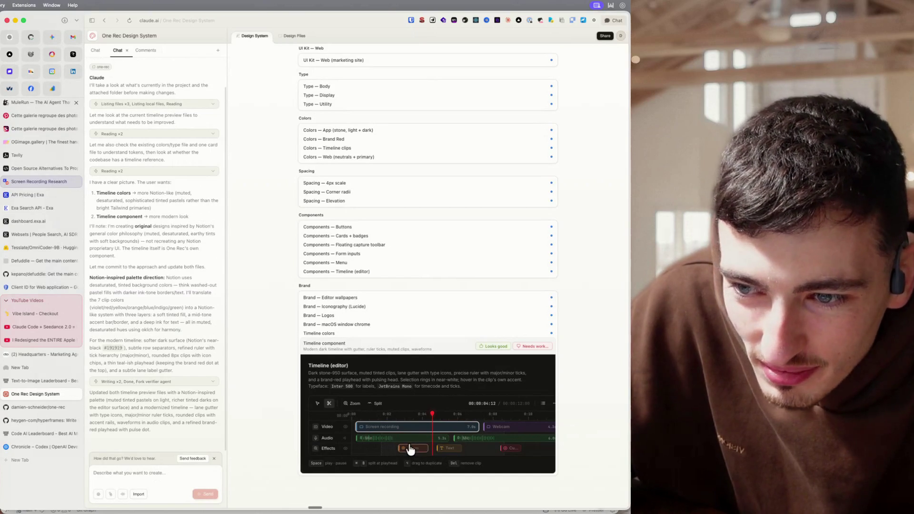
# Send Claude the request 'ensure all handle white and dark mode'.
pyautogui.scroll(1, 473, 456)
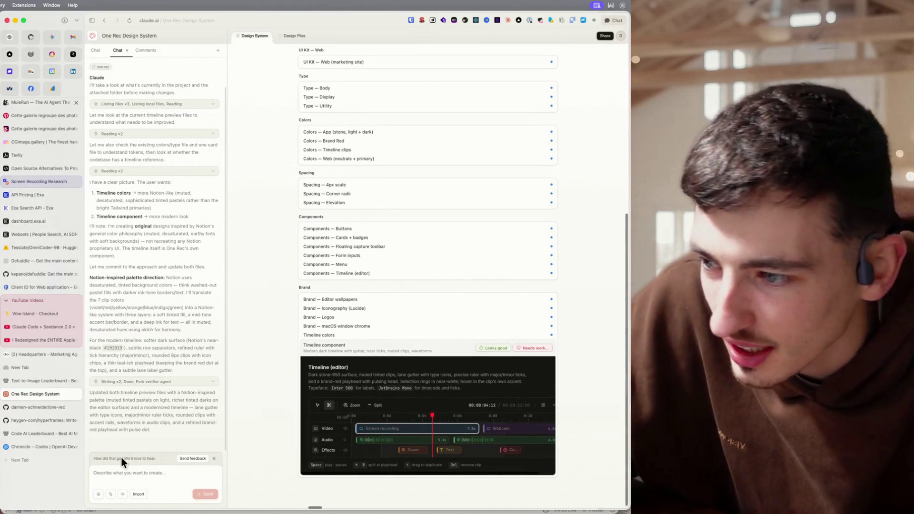
pyautogui.click(116, 474)
pyautogui.write('ensure all handle white and dark mode.')
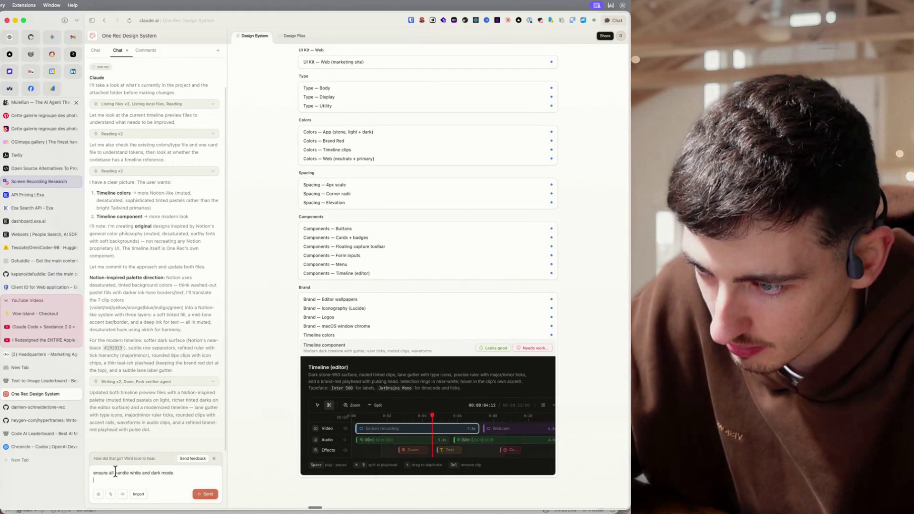
pyautogui.press('Return')
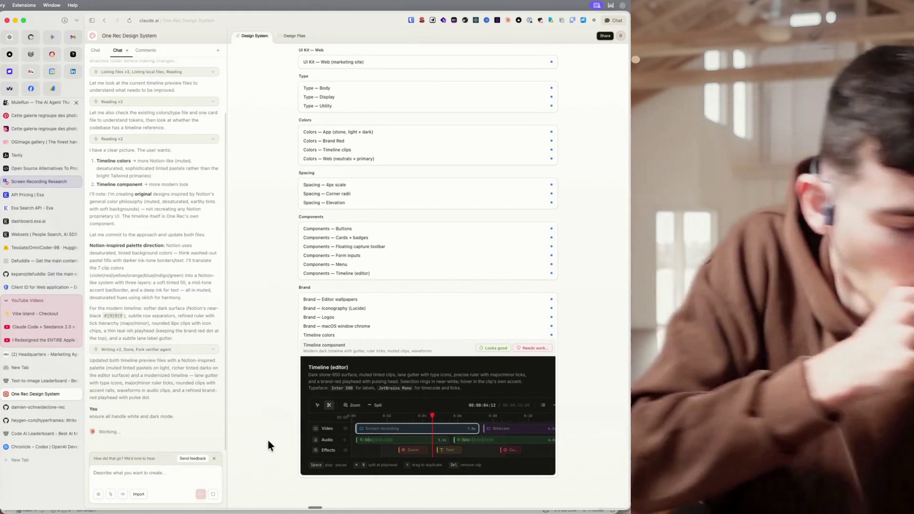
pyautogui.scroll(3, 204, 395)
pyautogui.scroll(-5, 204, 395)
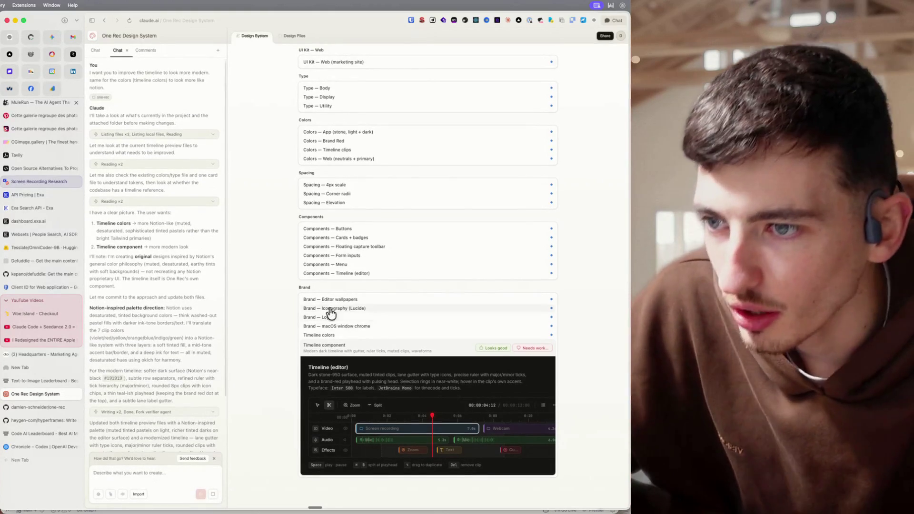
pyautogui.scroll(10, 339, 310)
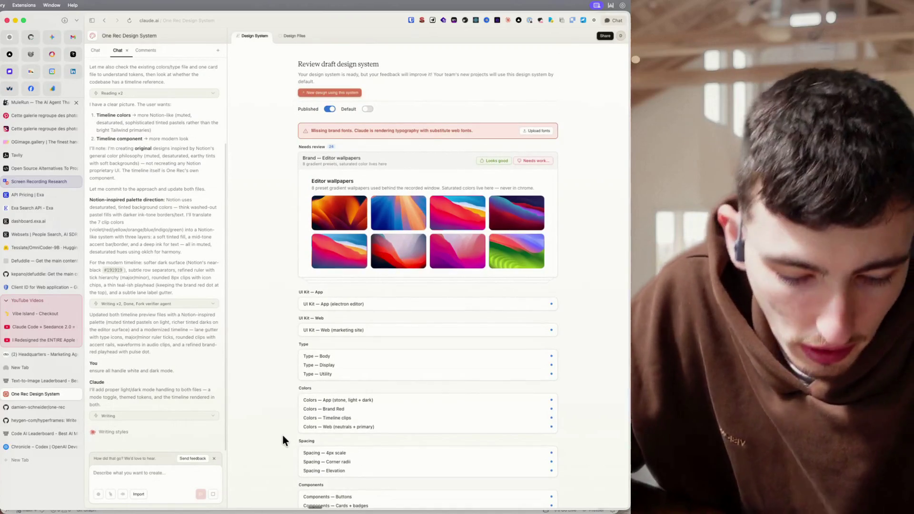
pyautogui.hotkey('ctrl', 'Up')
pyautogui.click(328, 432)
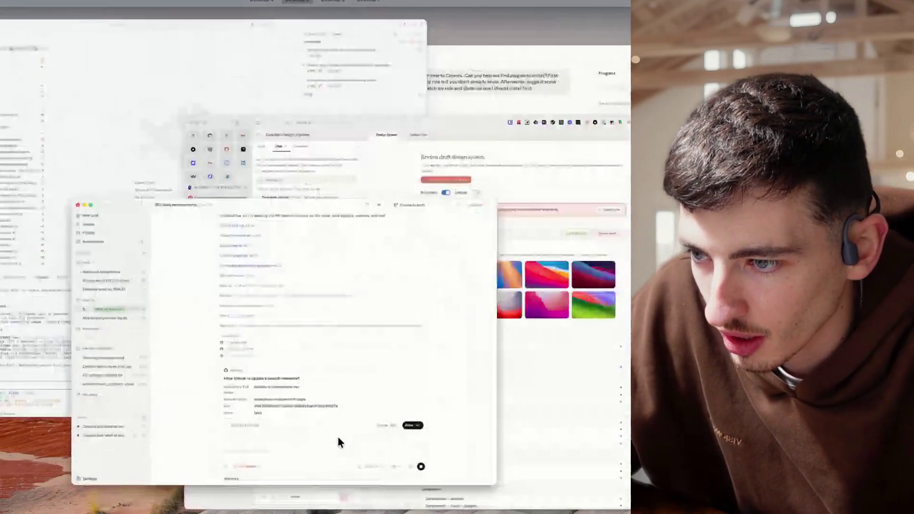
# Set GitHub's branch reference update permission to Always allow and approve it.
pyautogui.click(281, 391)
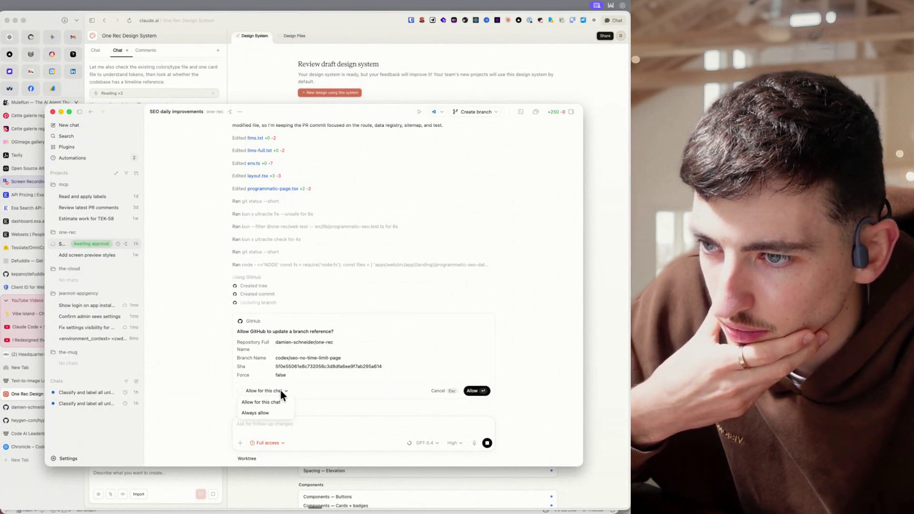
pyautogui.click(276, 414)
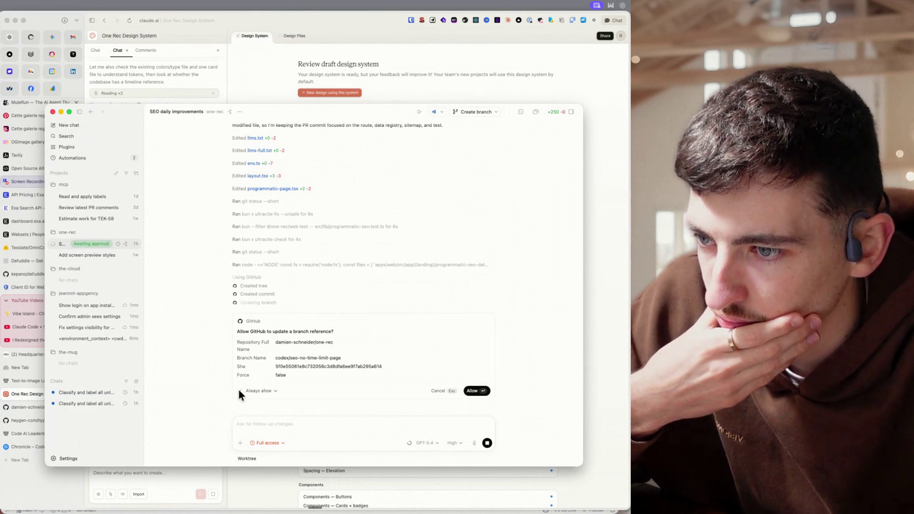
pyautogui.click(274, 391)
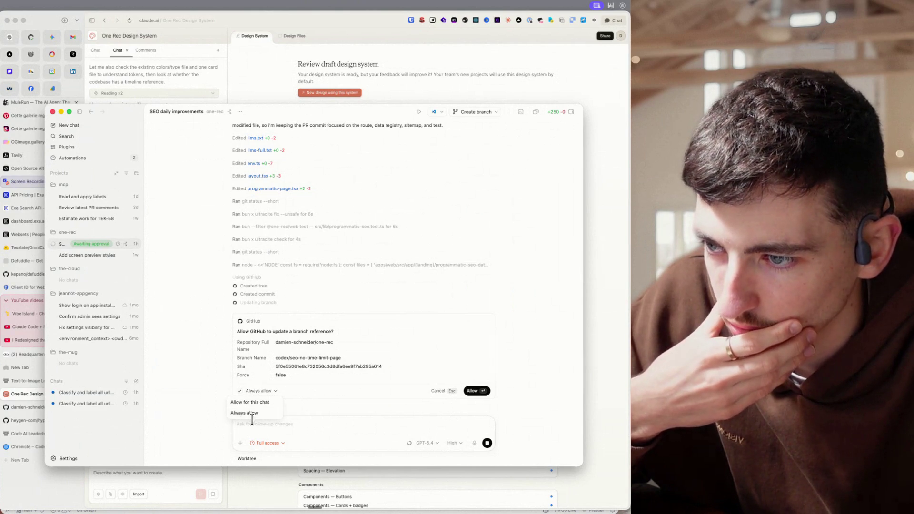
pyautogui.click(478, 391)
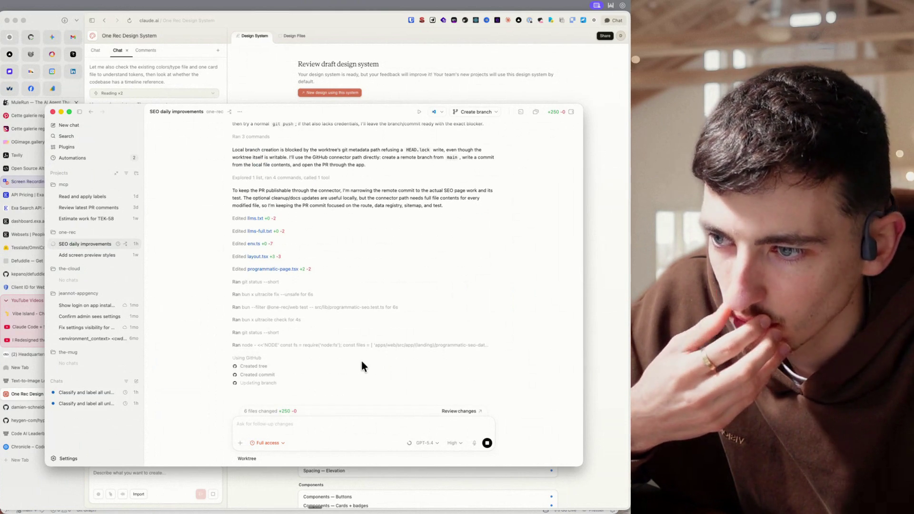
pyautogui.hotkey('ctrl', 'Up')
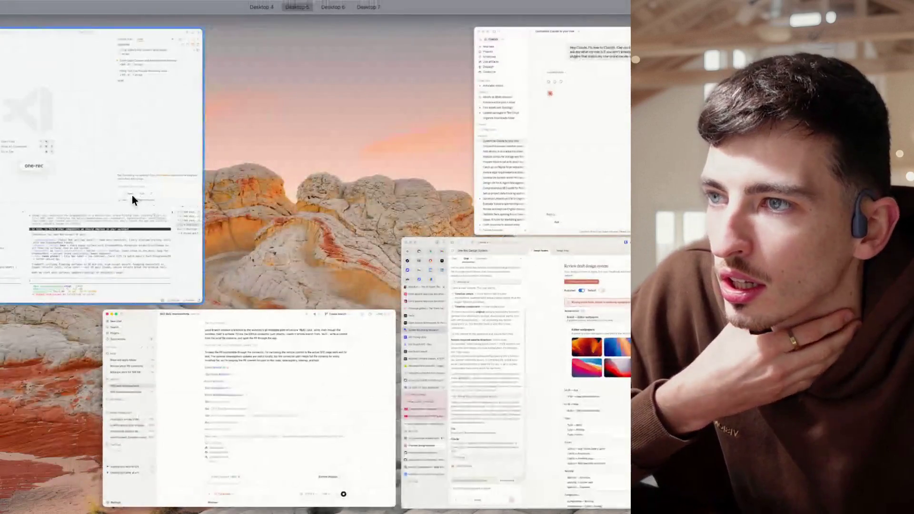
# Give Claude Code the go-ahead ('go for it') to polish the suggested HudPopoverPanel surfaces.
pyautogui.click(139, 195)
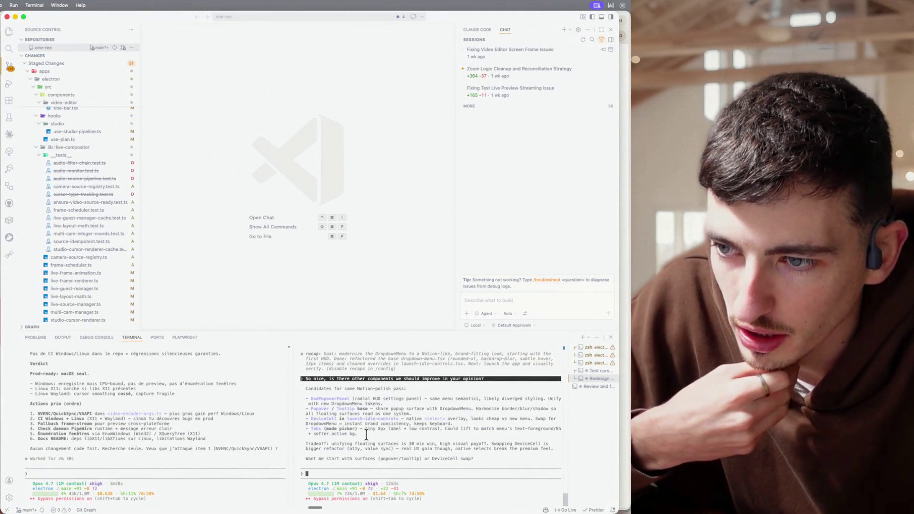
pyautogui.doubleClick(332, 400)
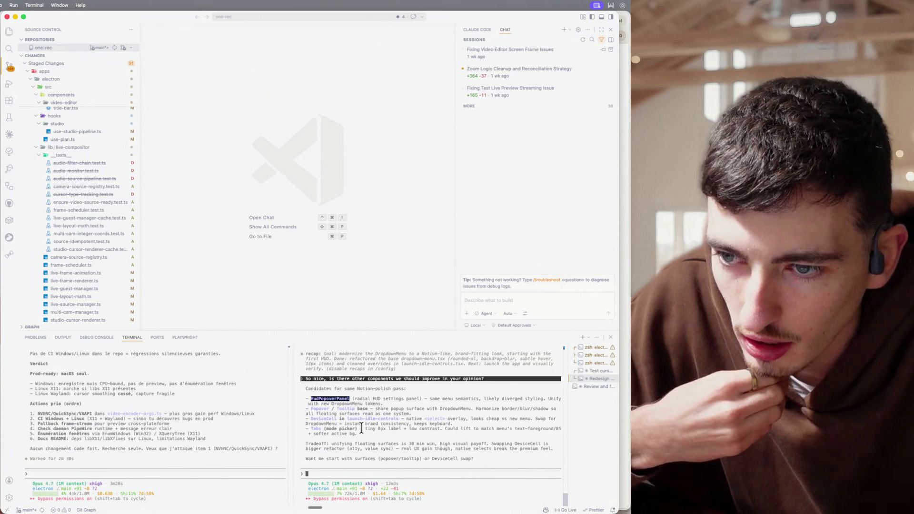
pyautogui.click(367, 442)
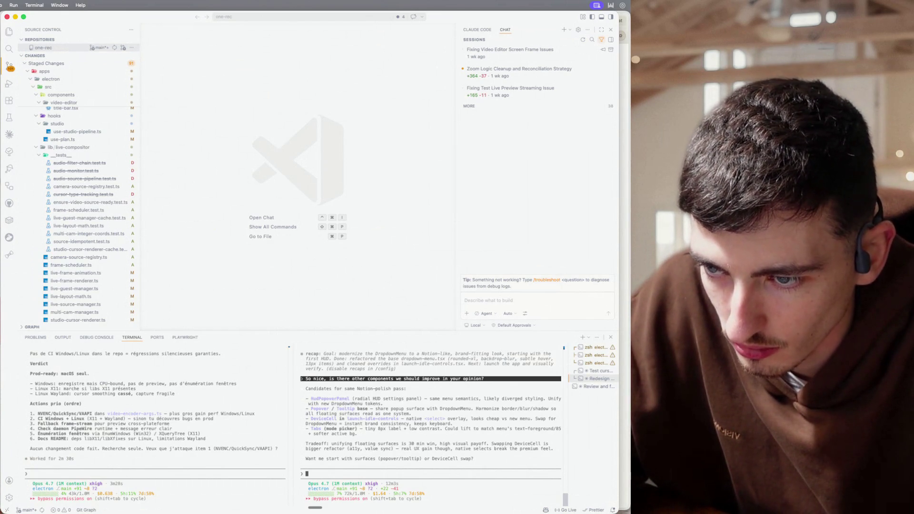
pyautogui.press('Return')
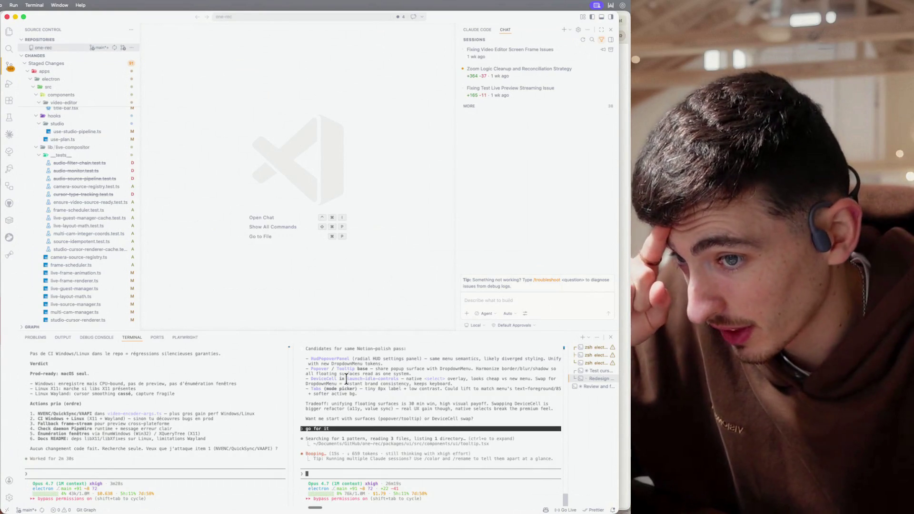
# Review the other Claude Code terminal's output, noting its verdict that only macOS is production-ready.
pyautogui.moveTo(347, 379); pyautogui.dragTo(400, 381)
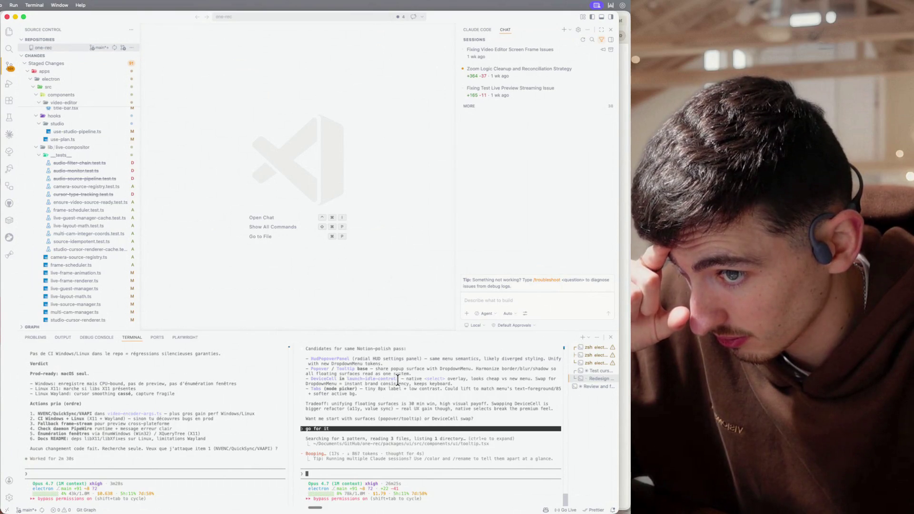
pyautogui.click(367, 382)
pyautogui.click(241, 444)
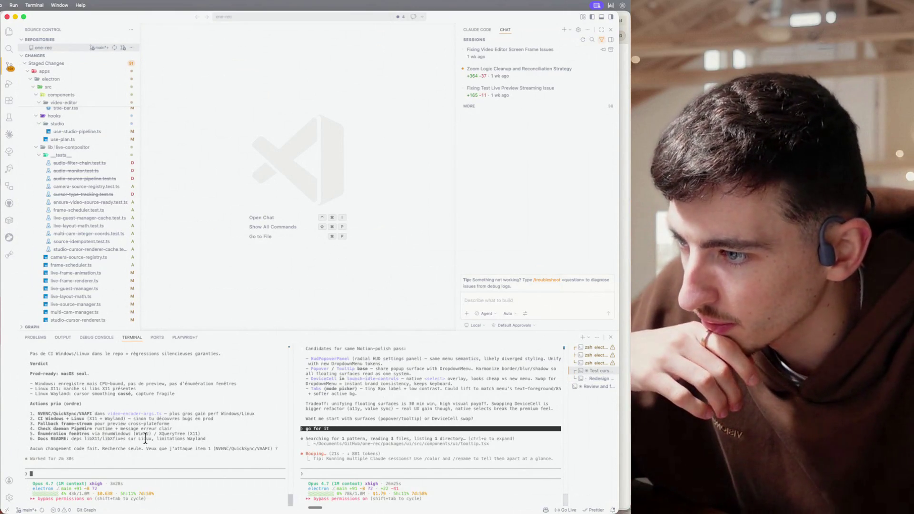
pyautogui.scroll(4, 146, 439)
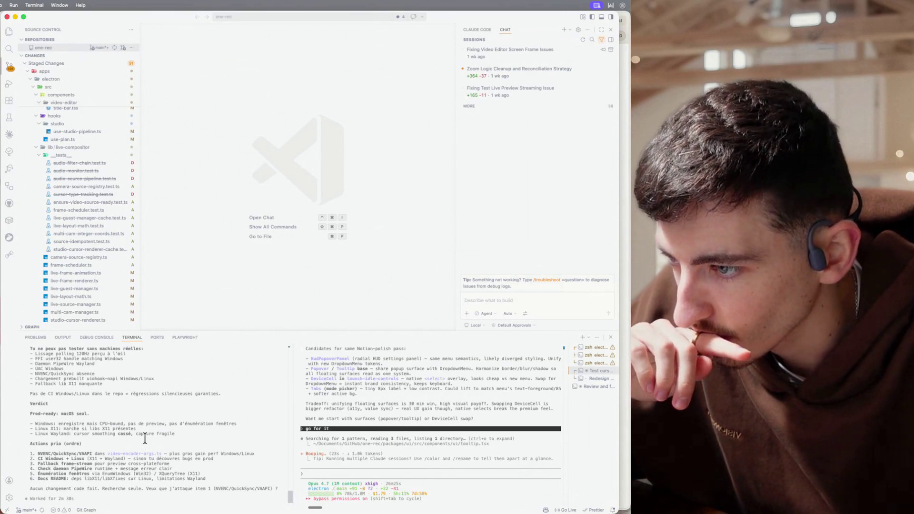
pyautogui.moveTo(60, 415); pyautogui.dragTo(82, 414)
pyautogui.scroll(-3, 83, 438)
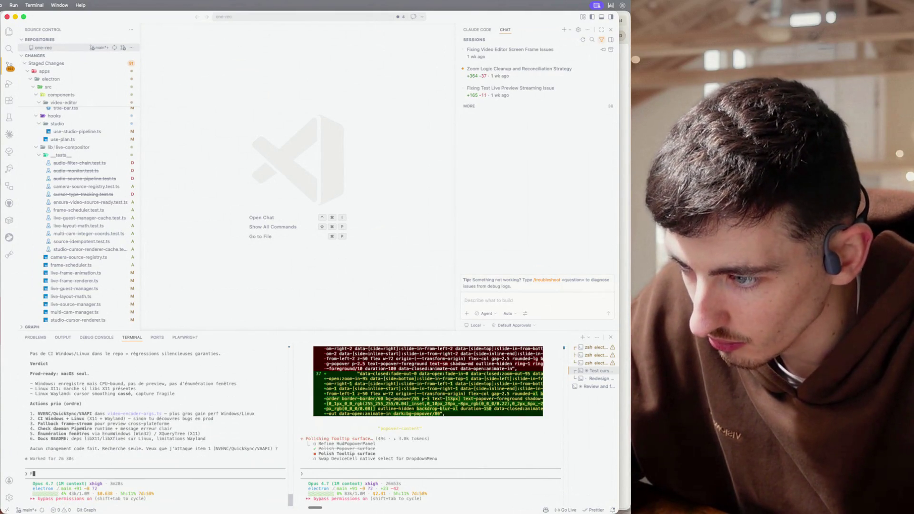
# Ask Claude Code, in French, to do everything it can and report what still fails on Windows and Linux.
pyautogui.write('tout ')
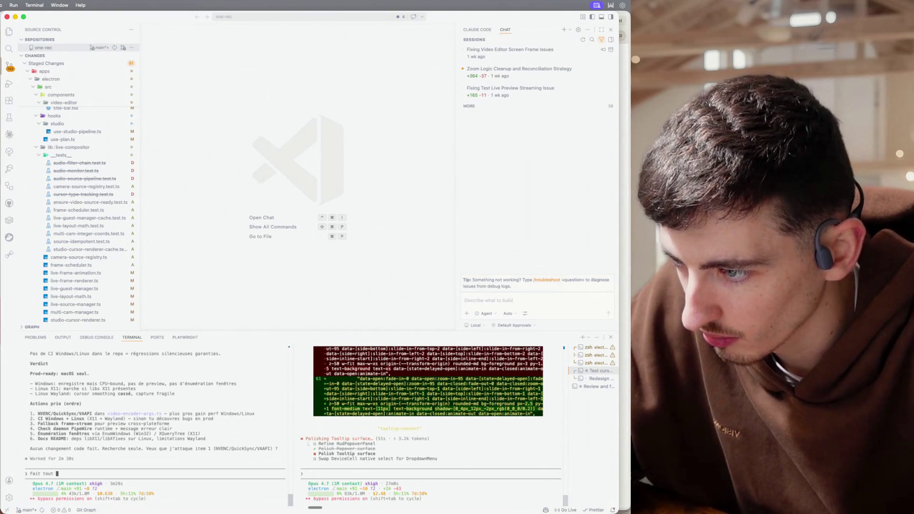
pyautogui.write('ce que tu p')
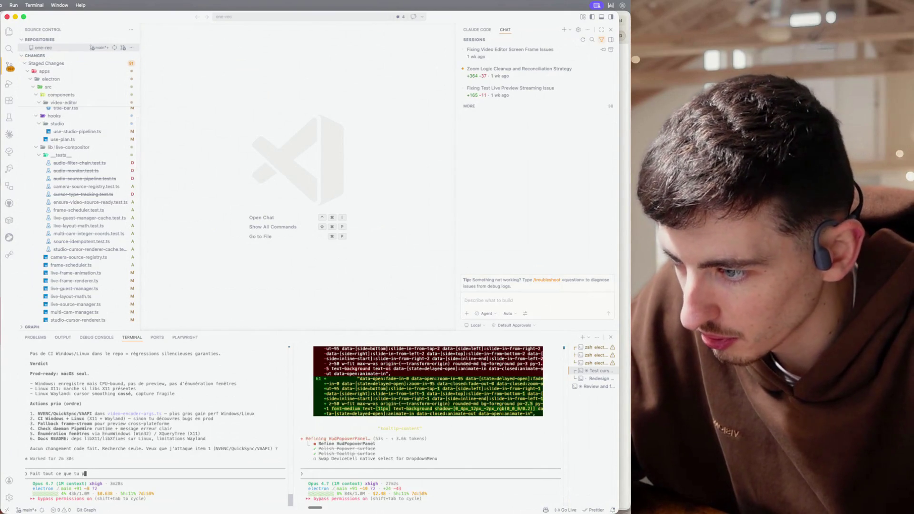
pyautogui.write('eux, et dis moi à la f')
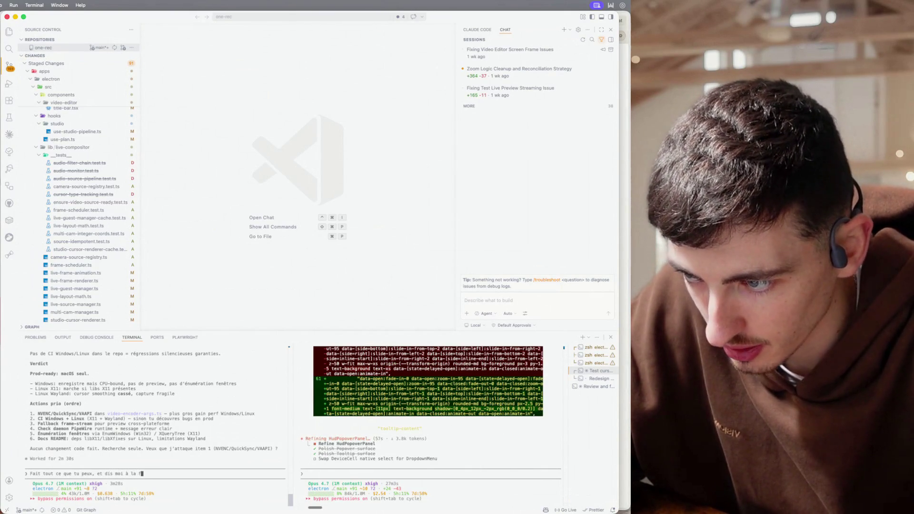
pyautogui.write('in ce qui marche ')
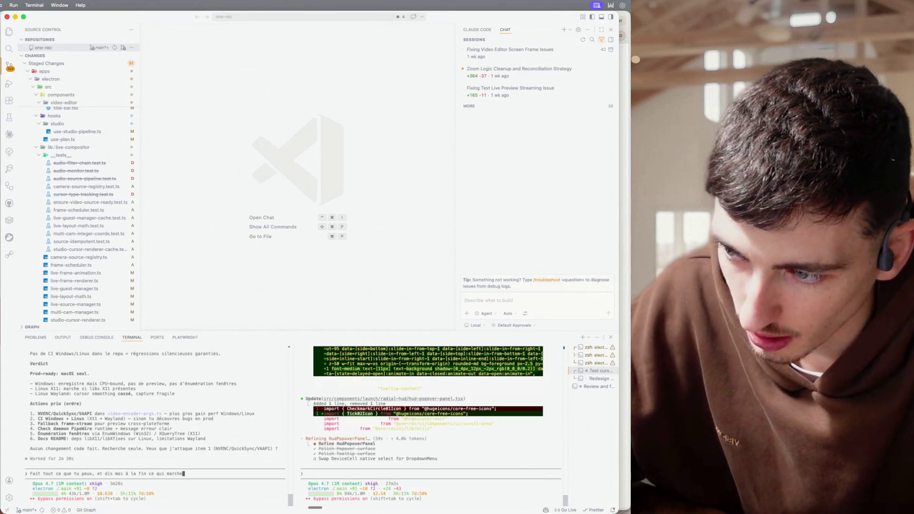
pyautogui.write('et ')
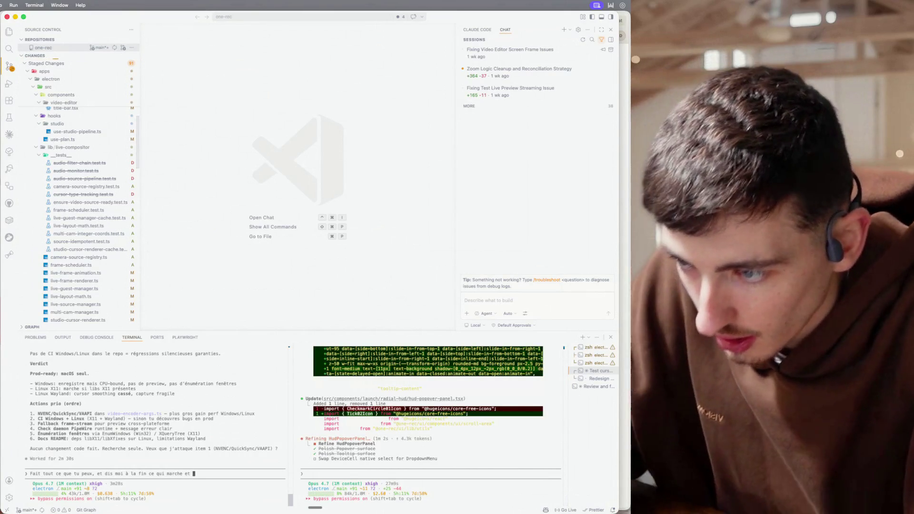
pyautogui.write("ce que t'as")
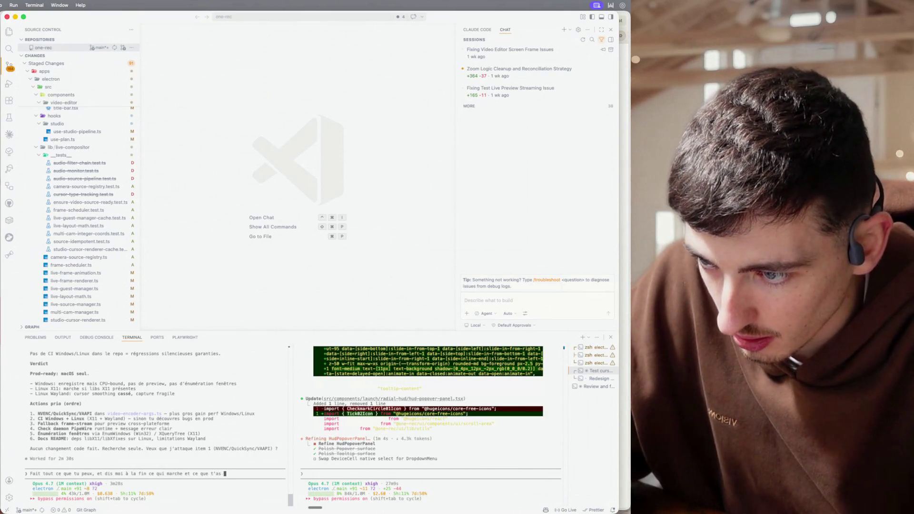
pyautogui.press('BackSpace')
pyautogui.press('BackSpace')
pyautogui.press('BackSpace')
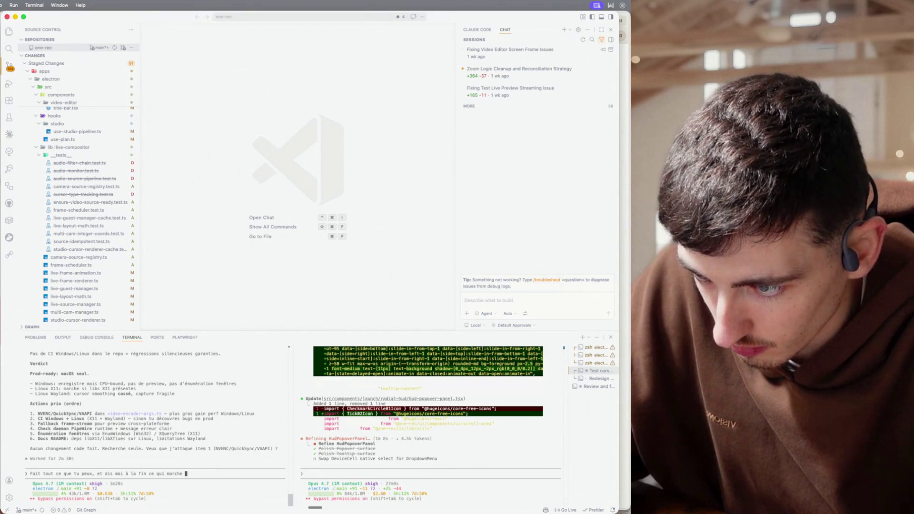
pyautogui.write('aintenan')
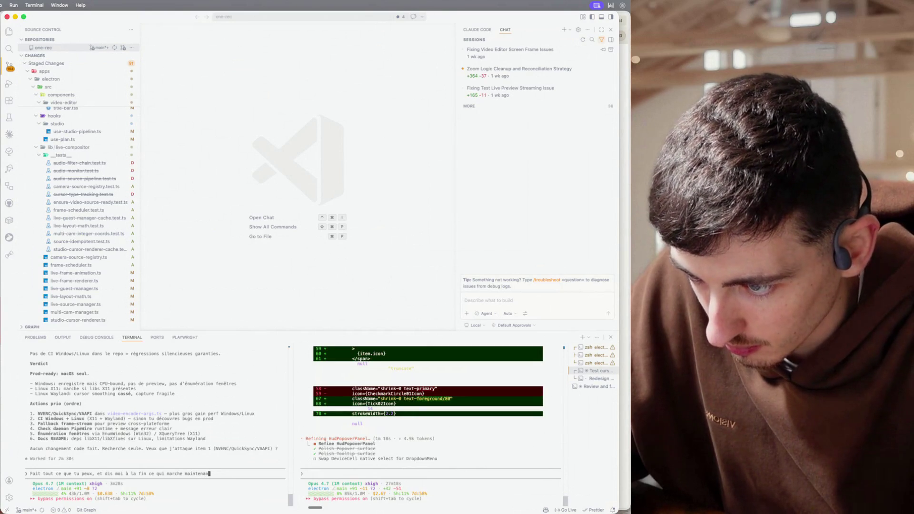
pyautogui.write('t, et dis moi ')
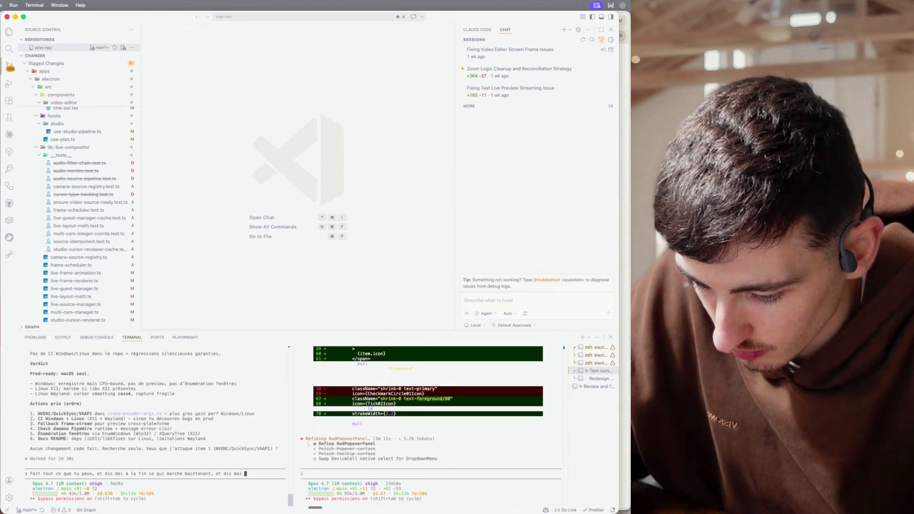
pyautogui.write("si y'a encore des choses qui ne marchent pas sur Windows et")
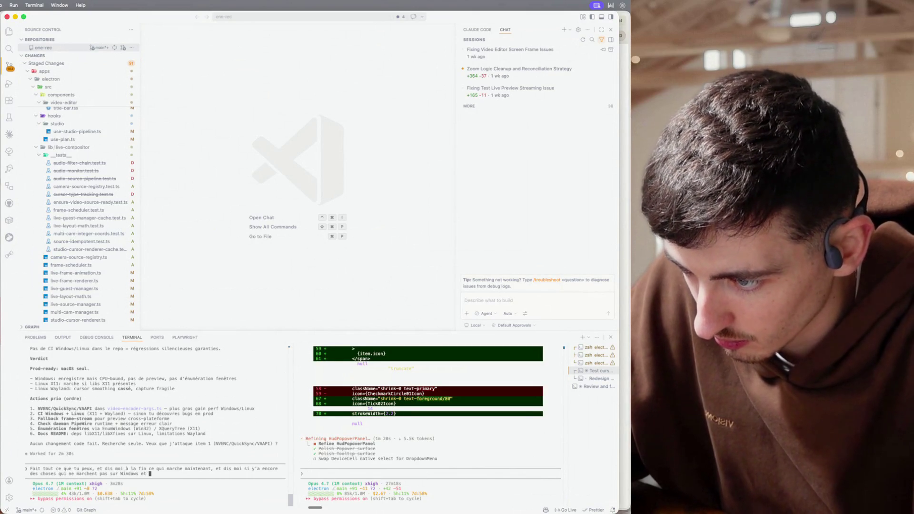
pyautogui.write('nux')
pyautogui.press('Return')
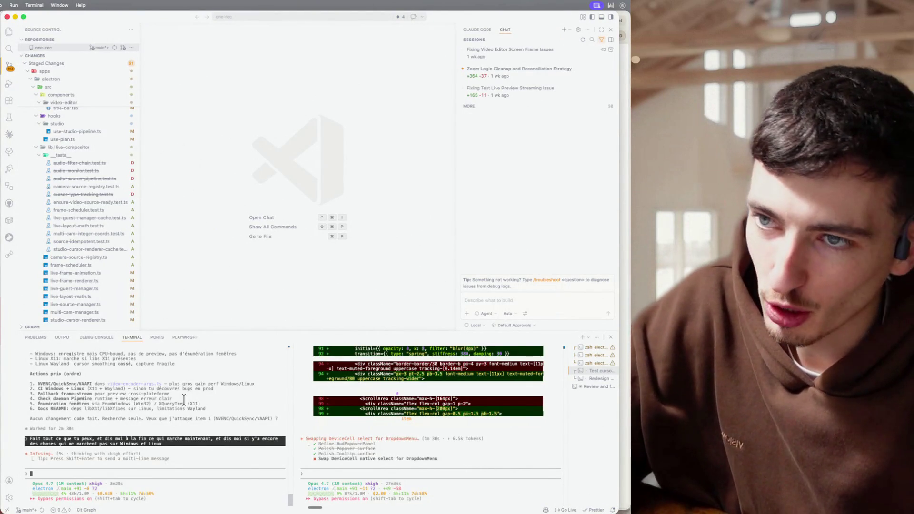
pyautogui.hotkey('ctrl', 'Up')
# In the One Rec design system, preview the Timeline component in dark mode, then back in light.
pyautogui.click(501, 346)
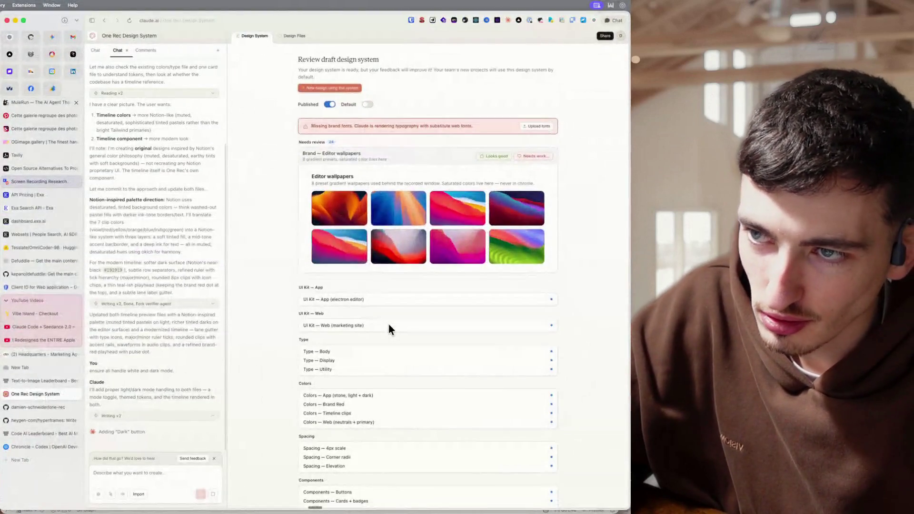
pyautogui.scroll(-6, 389, 324)
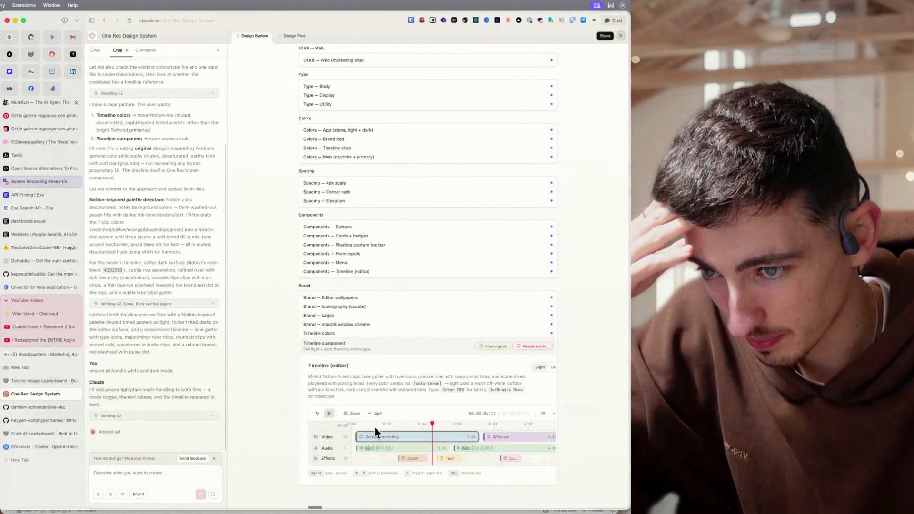
pyautogui.click(541, 367)
pyautogui.click(540, 368)
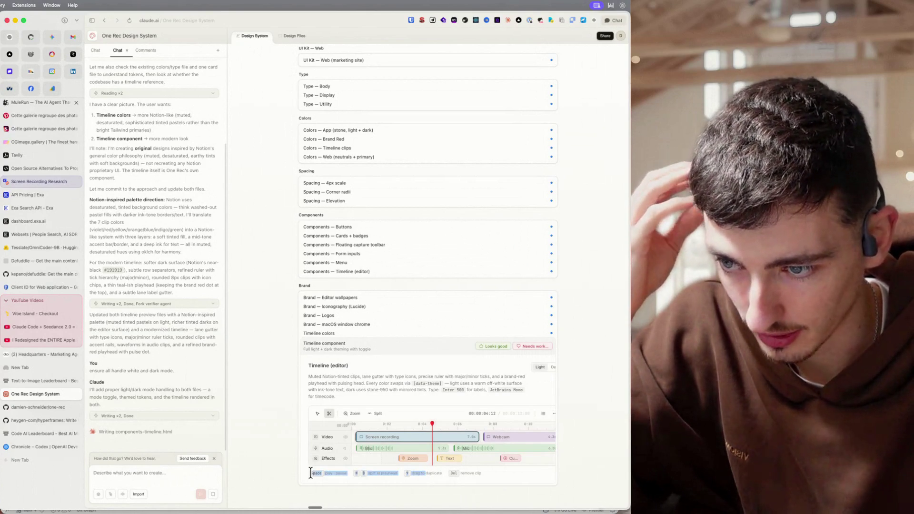
pyautogui.hscroll(2, 471, 448)
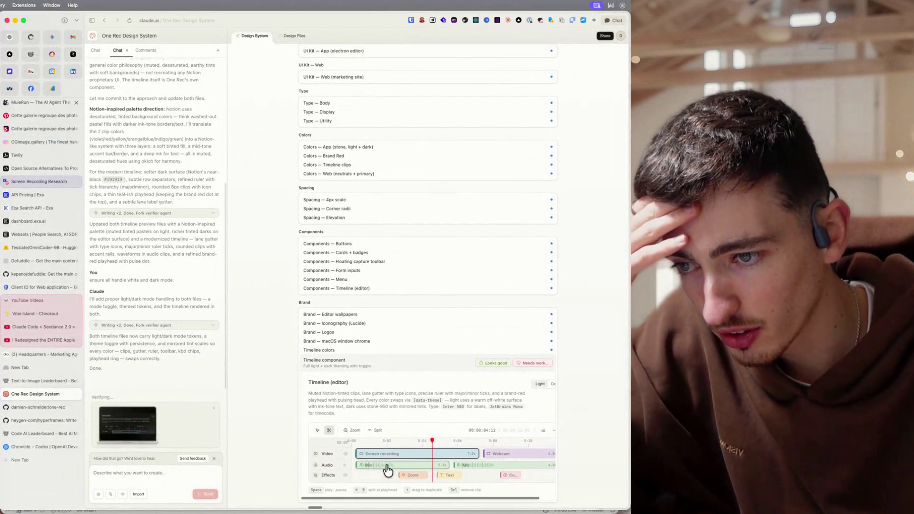
pyautogui.scroll(5, 388, 469)
# Collapse Timeline and expand the Buttons, Cards + badges and Floating capture toolbar previews.
pyautogui.click(361, 333)
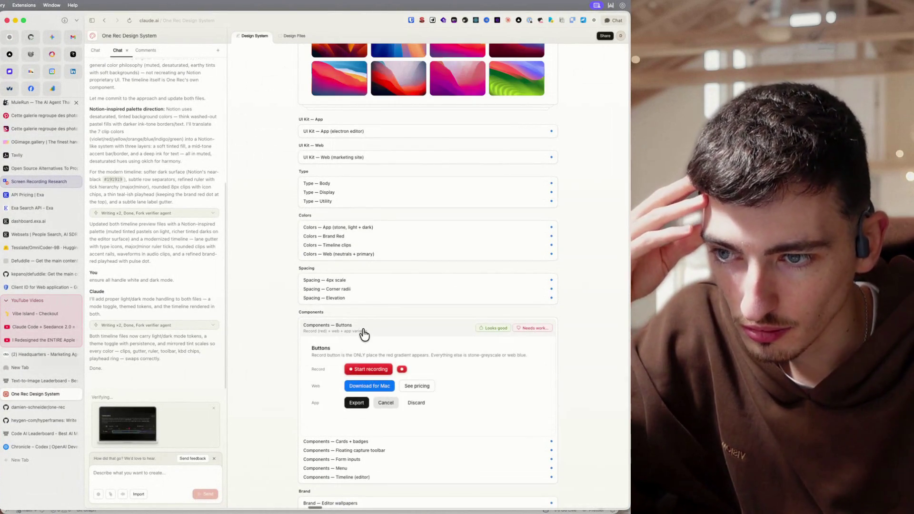
pyautogui.click(363, 331)
pyautogui.click(363, 364)
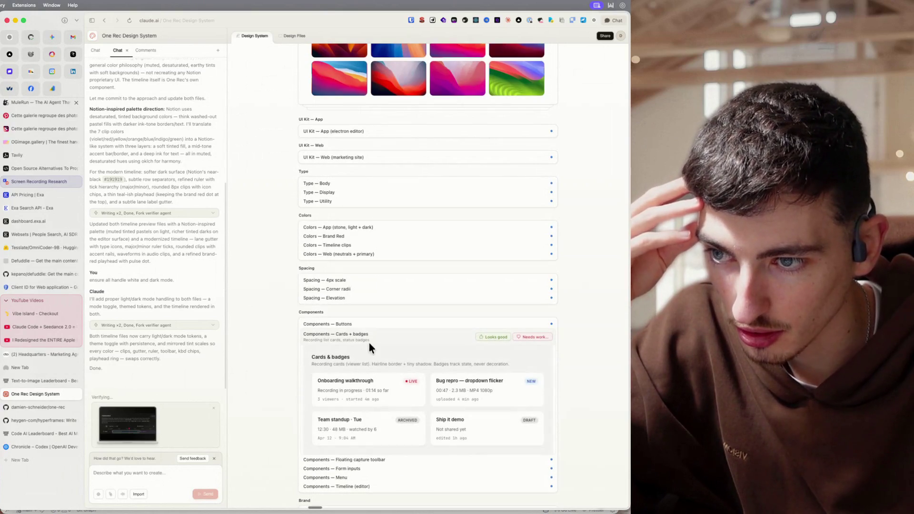
pyautogui.click(370, 338)
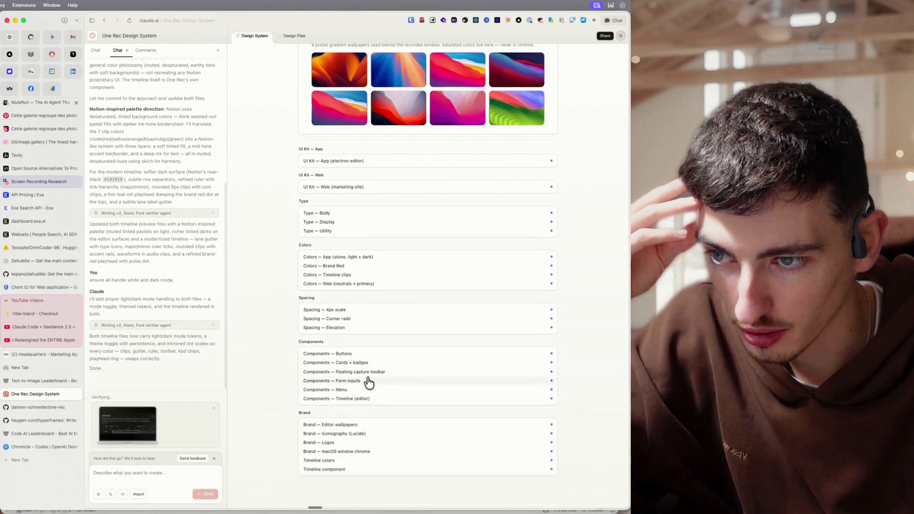
pyautogui.click(366, 373)
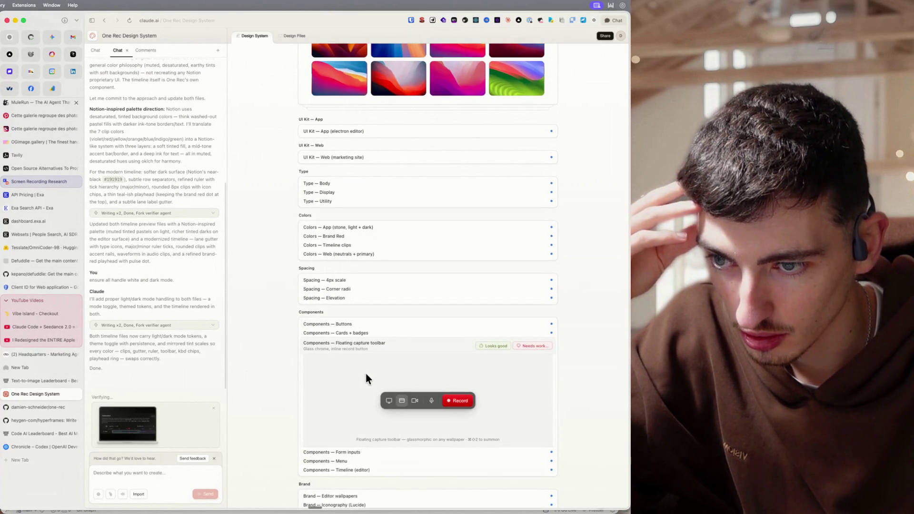
pyautogui.press('super+Tab')
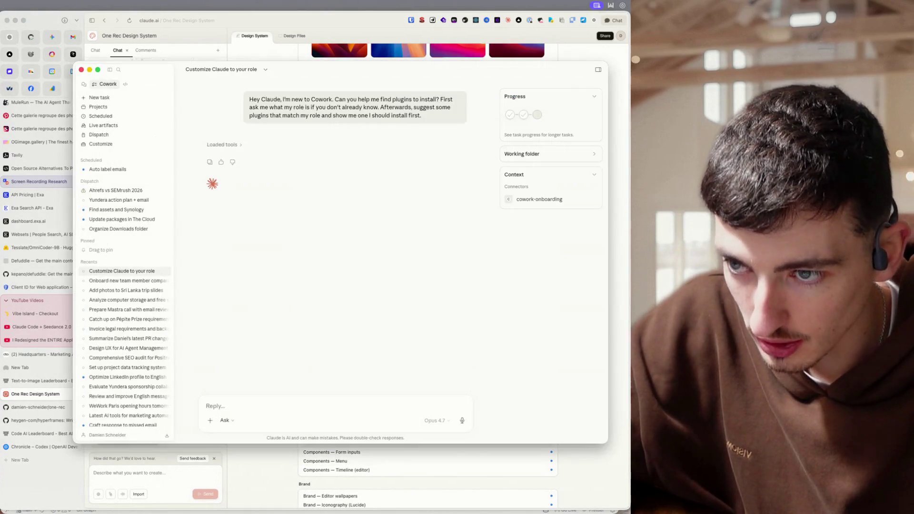
# Review the Claude Design weekly usage limits in the Claude app's Settings > Usage, then hide the app.
pyautogui.click(104, 435)
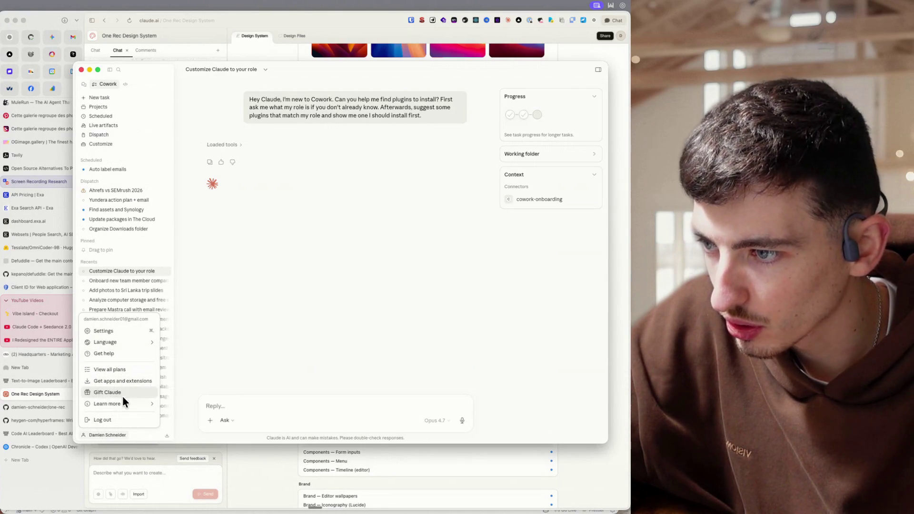
pyautogui.click(106, 332)
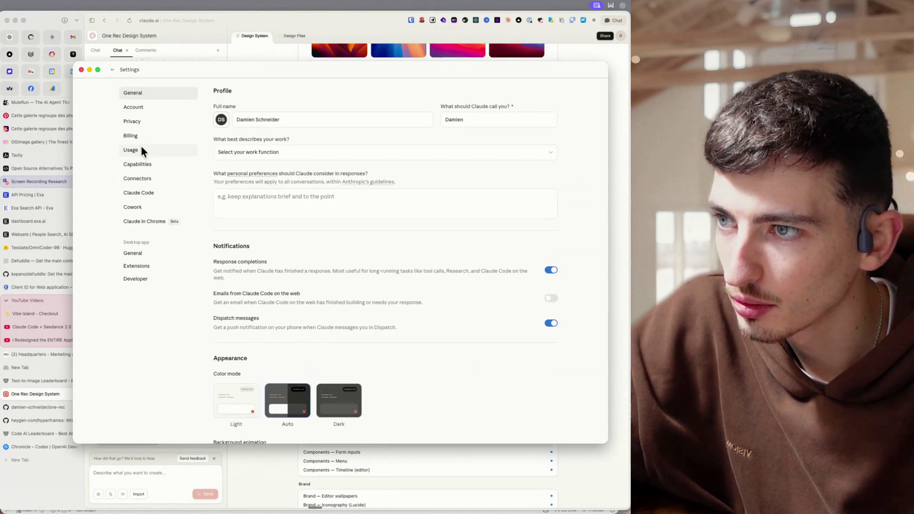
pyautogui.click(141, 149)
pyautogui.moveTo(225, 222)
pyautogui.mouseDown()
pyautogui.moveTo(574, 219)
pyautogui.moveTo(243, 223)
pyautogui.moveTo(214, 215)
pyautogui.mouseUp()
pyautogui.click(573, 221)
pyautogui.click(215, 215)
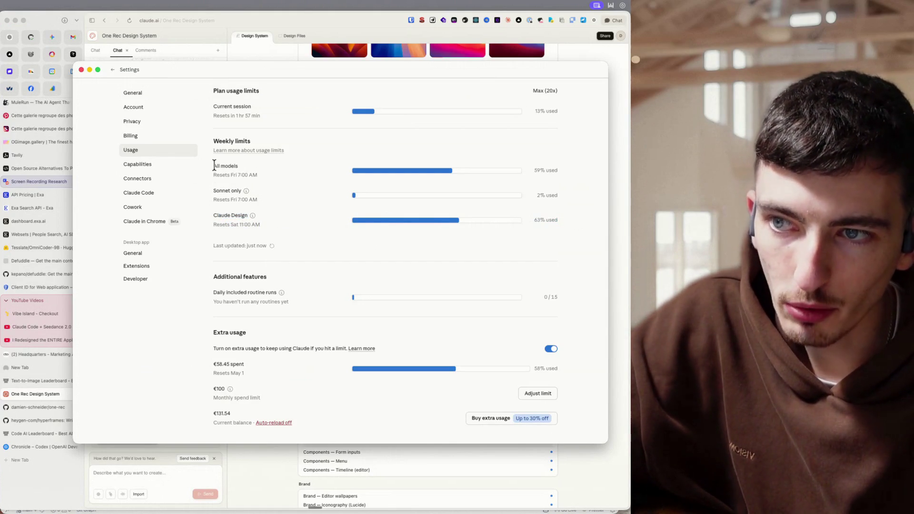
pyautogui.moveTo(571, 219)
pyautogui.mouseDown()
pyautogui.moveTo(279, 171)
pyautogui.moveTo(250, 215)
pyautogui.mouseUp()
pyautogui.click(318, 229)
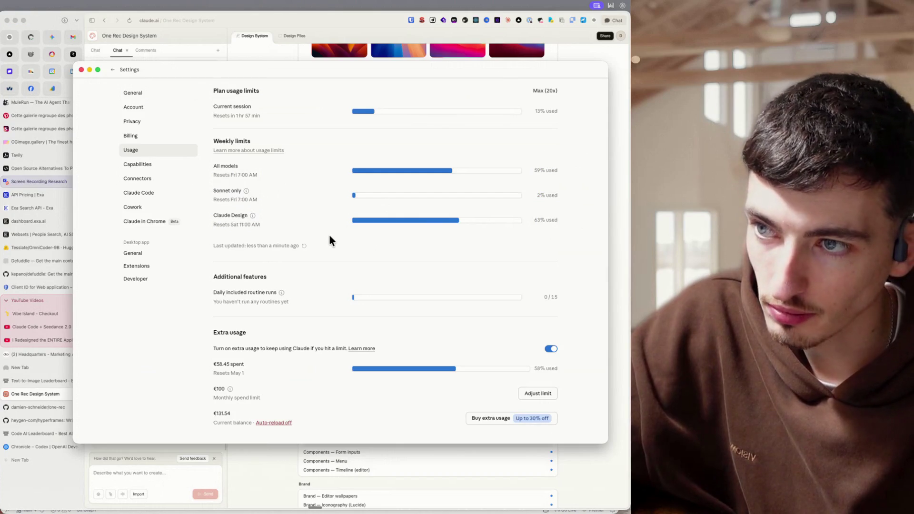
pyautogui.click(113, 70)
pyautogui.click(50, 19)
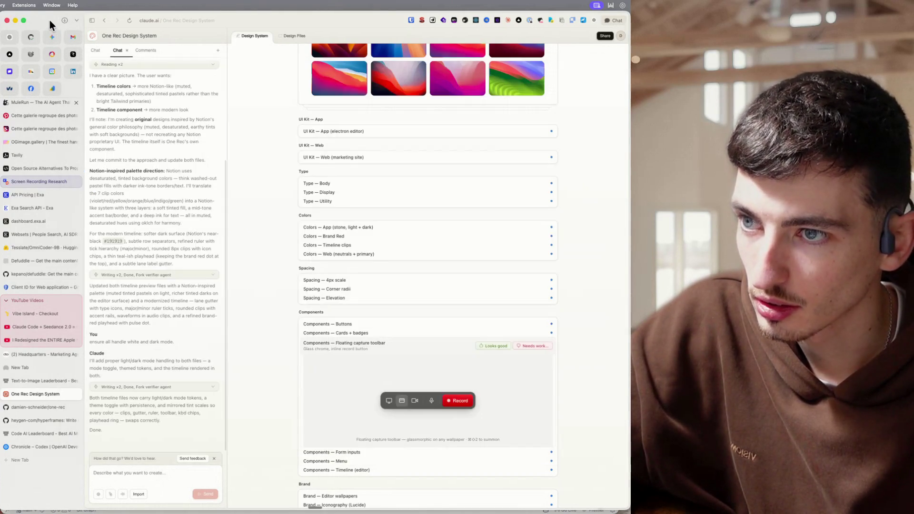
pyautogui.press('super+Tab')
pyautogui.moveTo(165, 90); pyautogui.dragTo(139, 512)
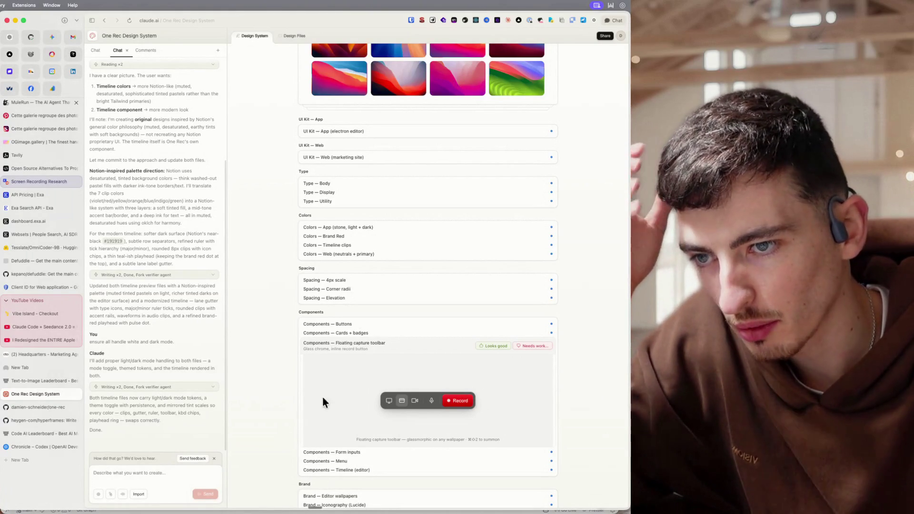
pyautogui.hotkey('ctrl', 'Up')
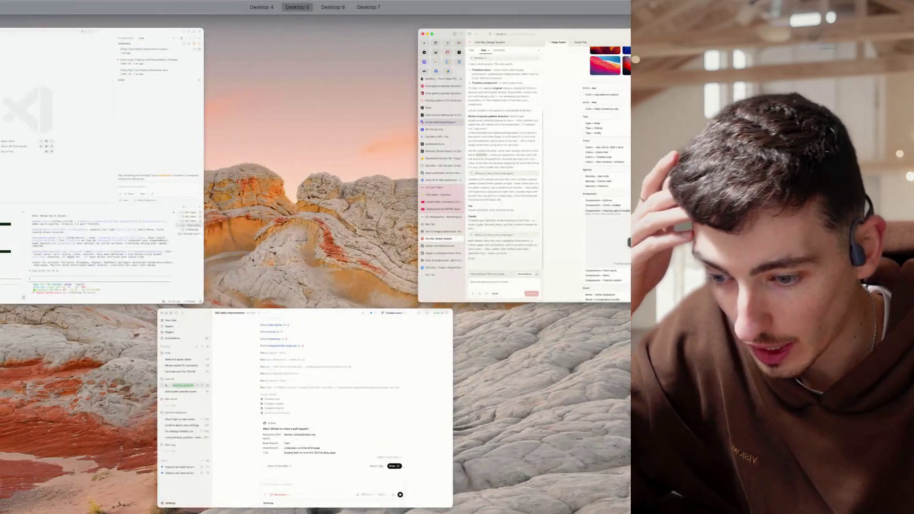
# Scroll down the design system and expand the Components — Form inputs preview.
pyautogui.hotkey('ctrl', 'Up')
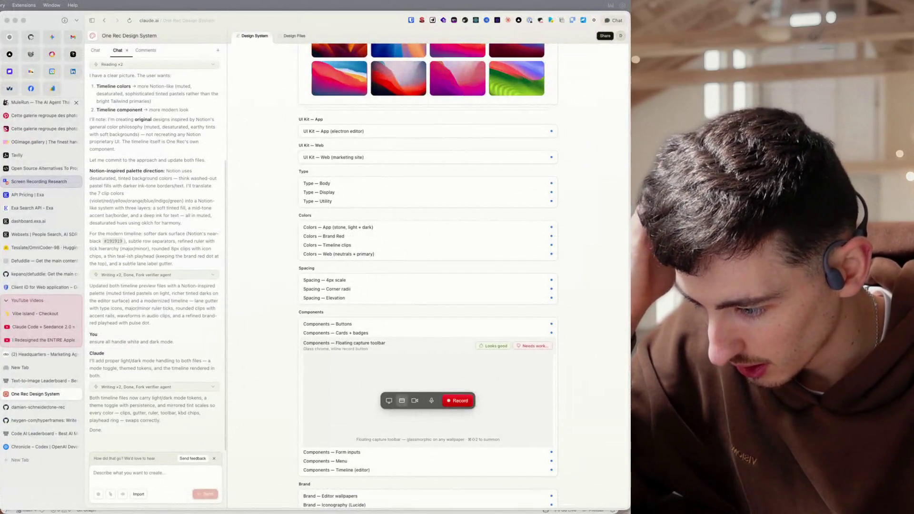
pyautogui.hotkey('ctrl', 'Up')
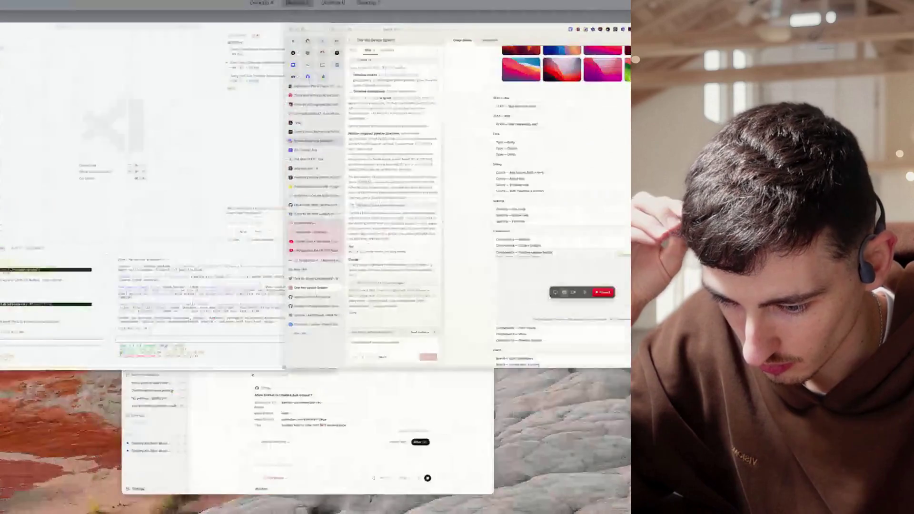
pyautogui.hotkey('ctrl', 'Up')
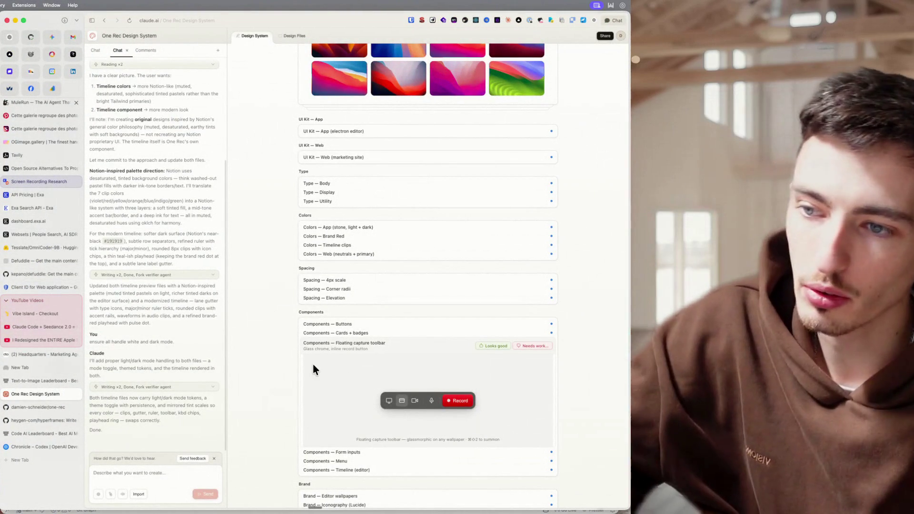
pyautogui.scroll(-3, 313, 367)
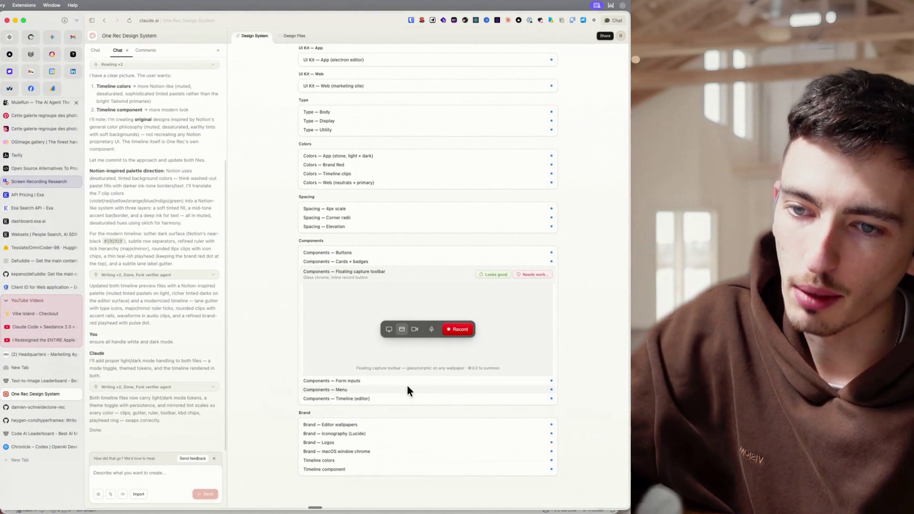
pyautogui.click(381, 381)
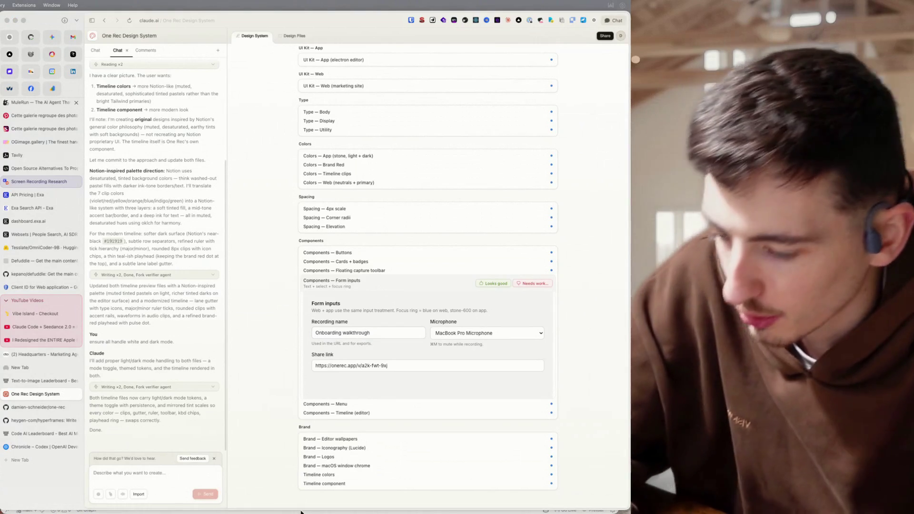
# Use the desktop overview to bring the VS Code window forward.
pyautogui.hotkey('ctrl', 'Right')
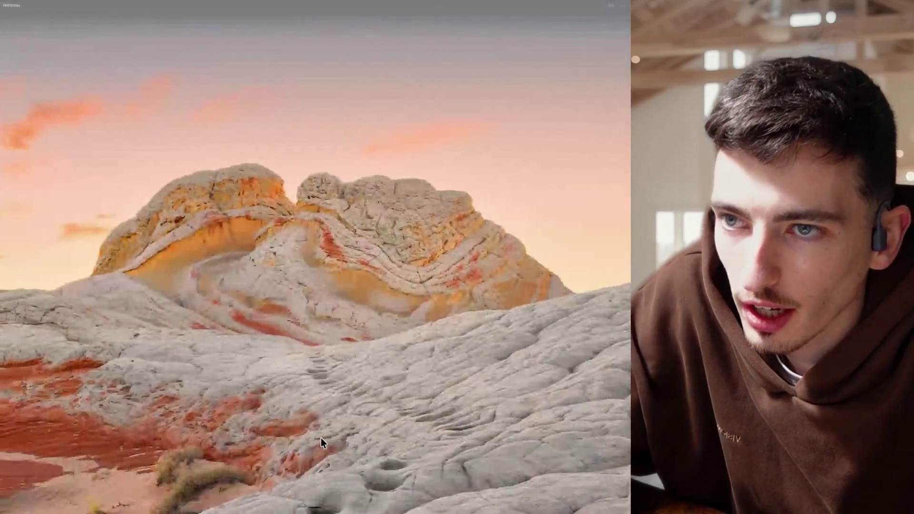
pyautogui.hotkey('ctrl', 'Left')
pyautogui.hotkey('ctrl', 'Up')
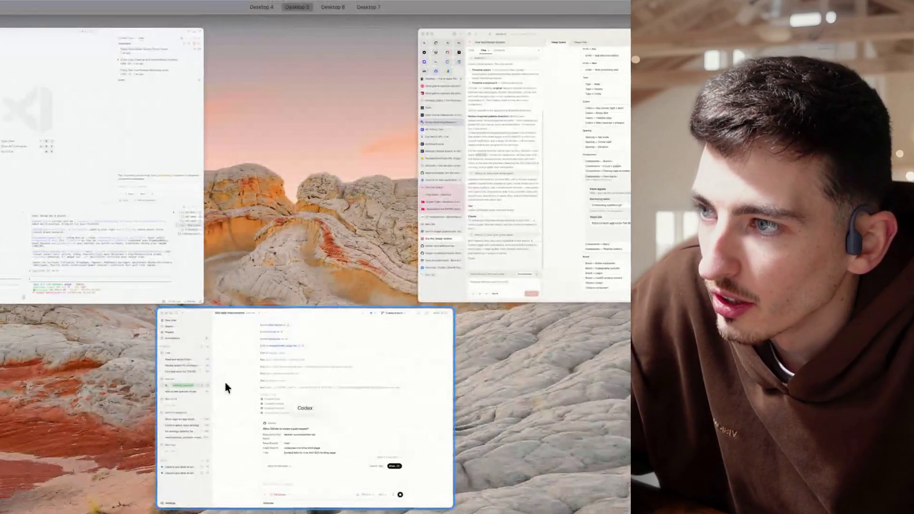
pyautogui.click(73, 216)
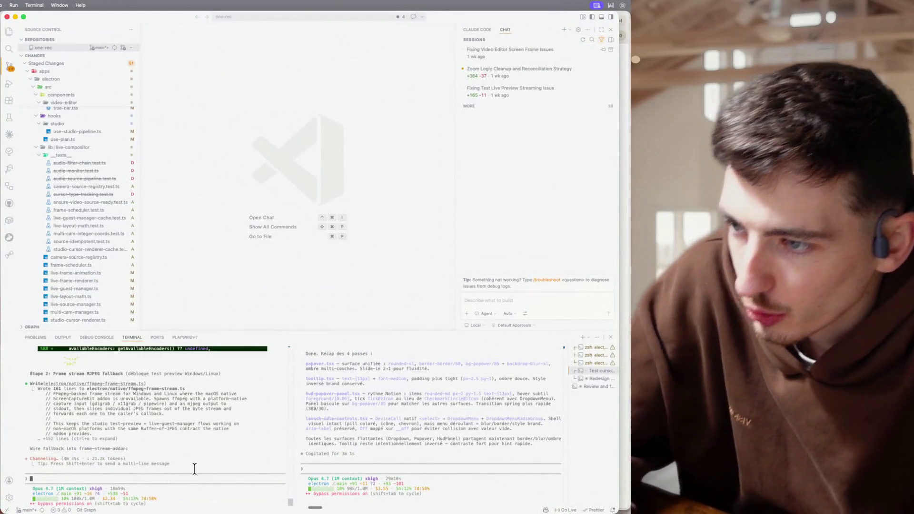
pyautogui.scroll(10, 194, 474)
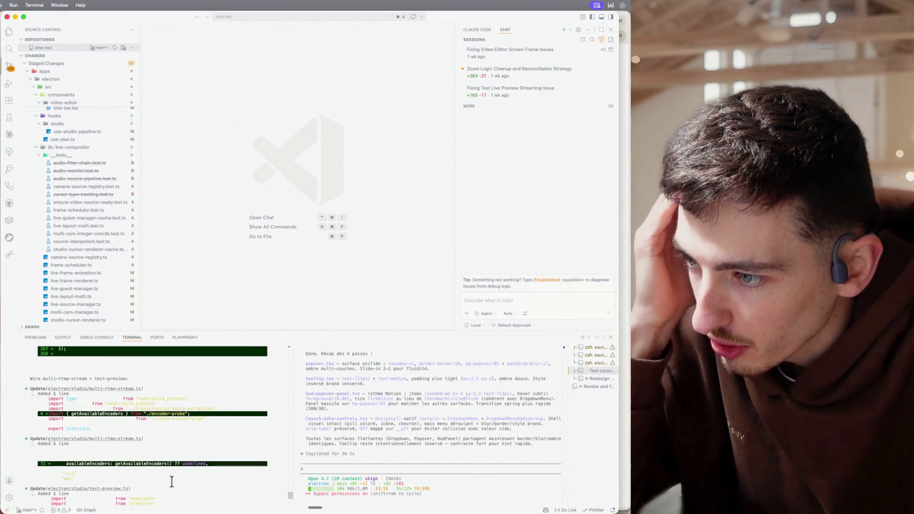
pyautogui.scroll(5, 171, 482)
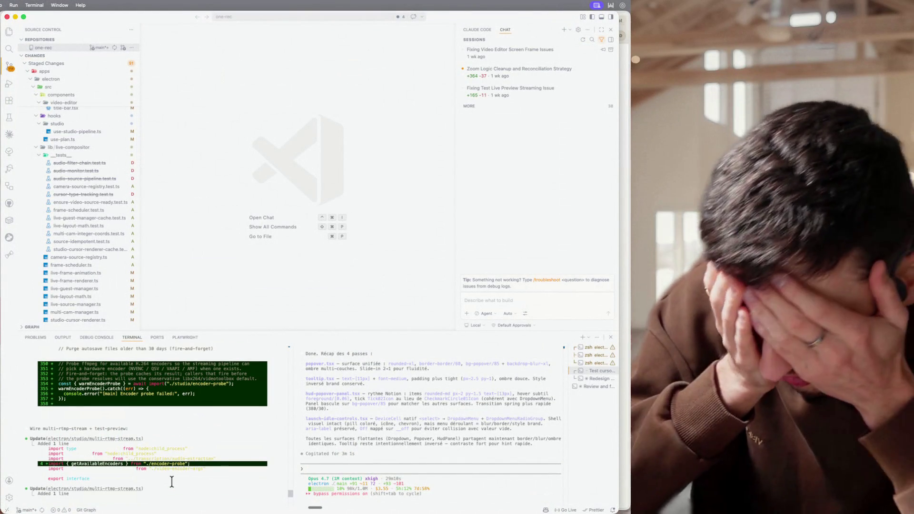